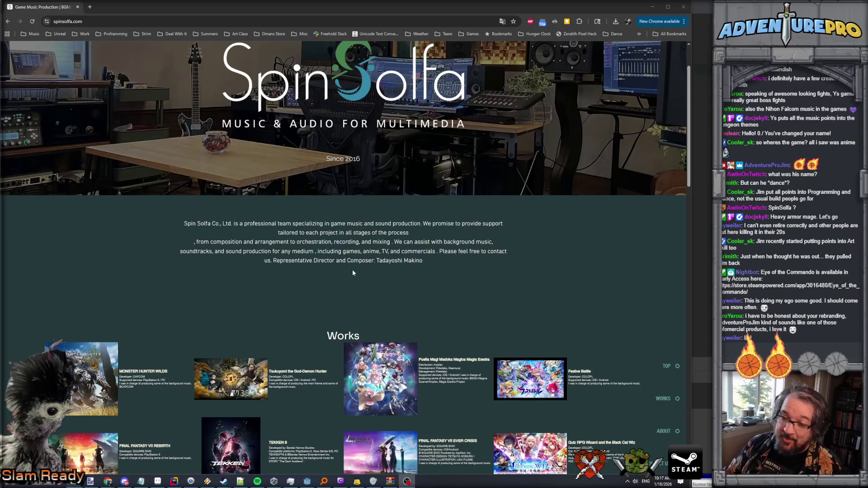
# Step: Scroll through the current SpinSolfa page in Chrome
pyautogui.scroll(-2, 353, 267)
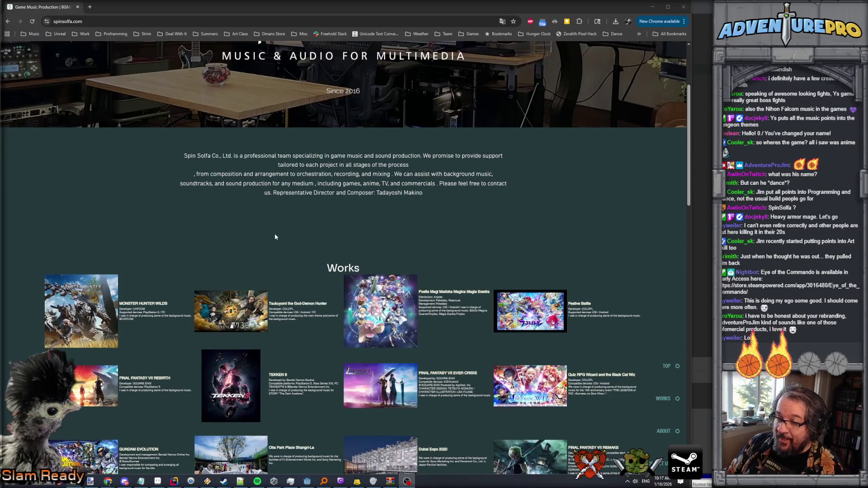
pyautogui.scroll(-2, 275, 236)
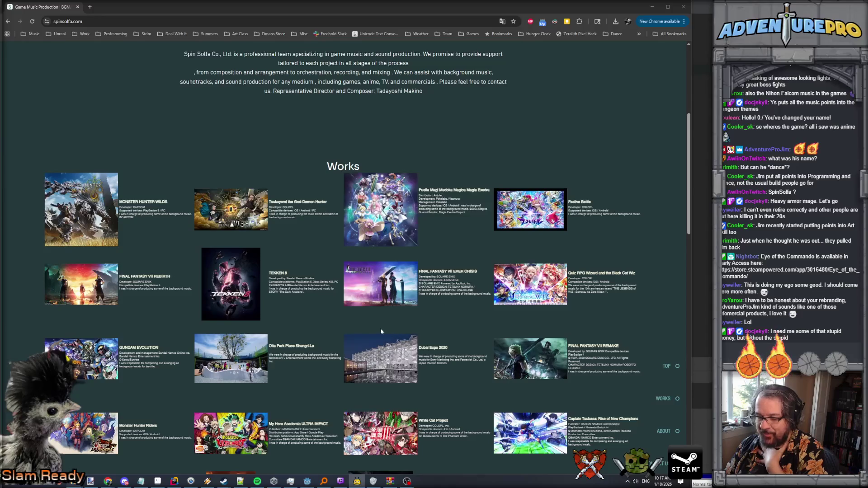
pyautogui.scroll(-10, 364, 329)
pyautogui.scroll(4, 364, 329)
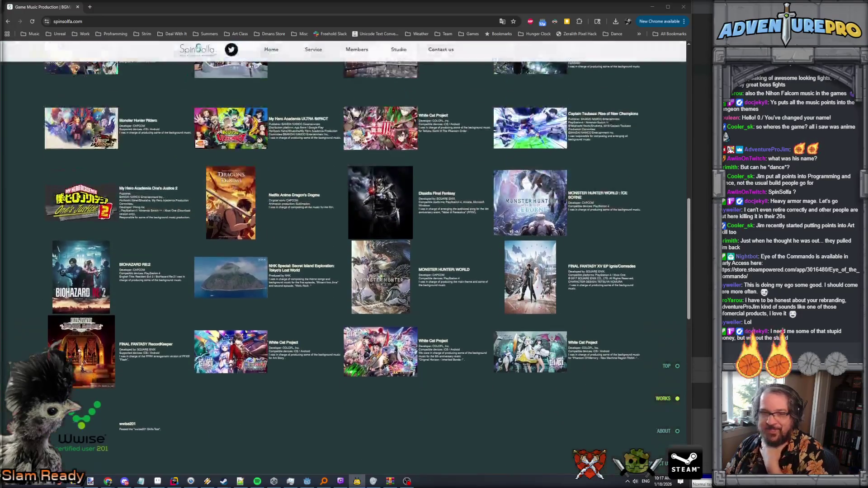
pyautogui.scroll(10, 363, 327)
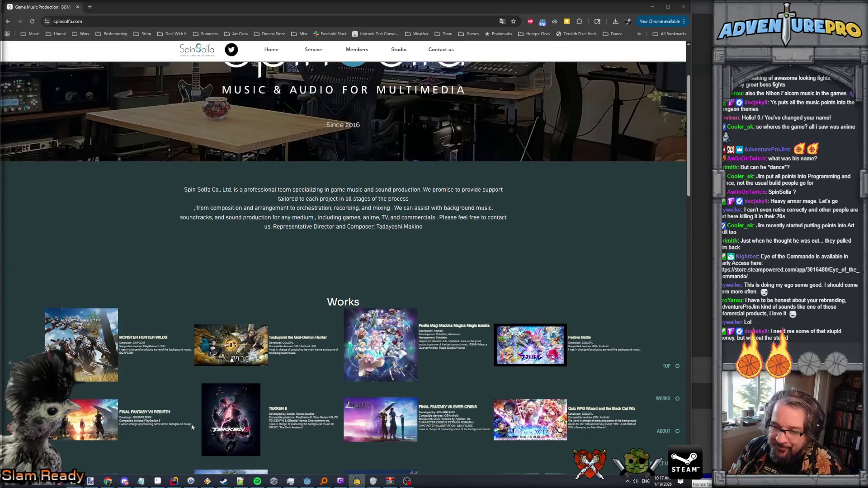
pyautogui.scroll(2, 128, 397)
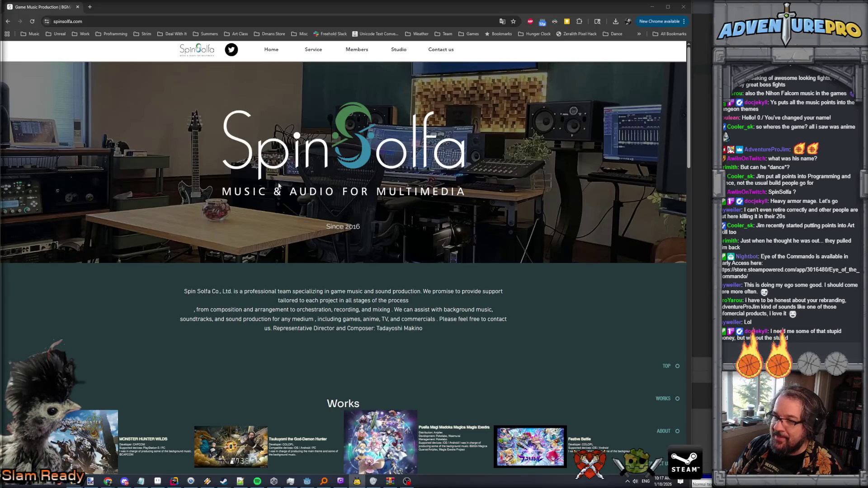
# Step: Browse the SpinSolfa team Members page
pyautogui.click(358, 50)
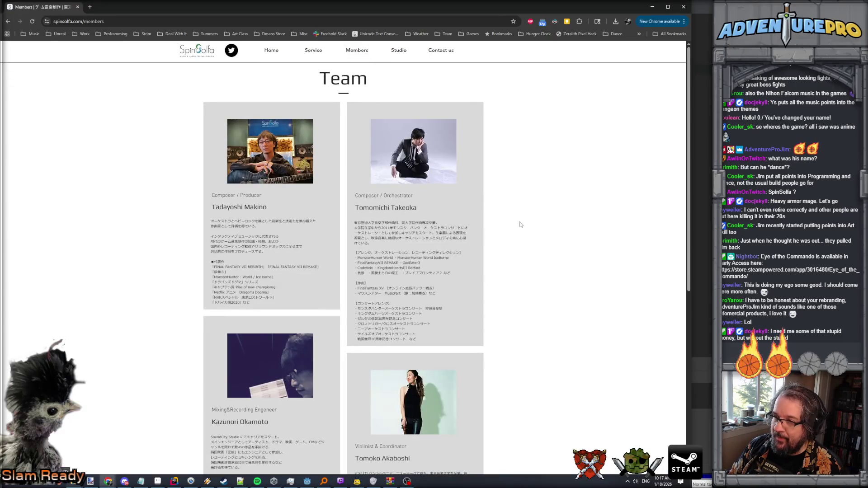
pyautogui.scroll(-5, 559, 245)
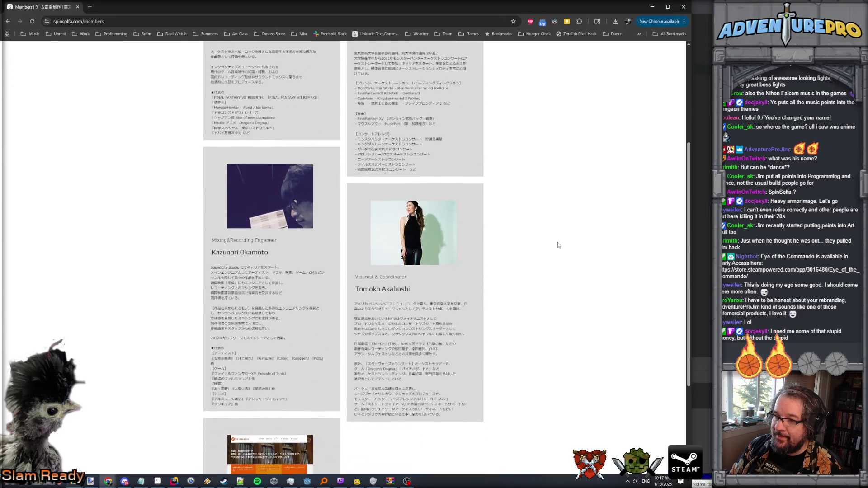
pyautogui.scroll(-2, 558, 245)
pyautogui.scroll(6, 558, 245)
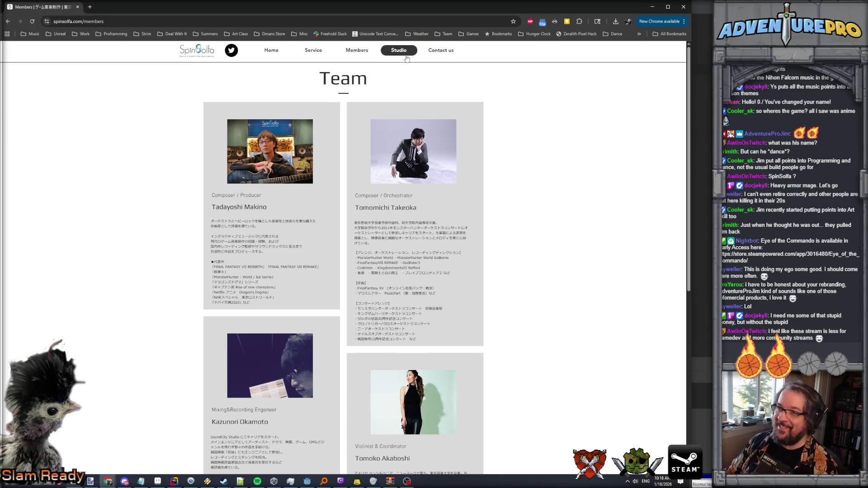
# Step: Look over the Services page, then minimize Chrome
pyautogui.click(312, 52)
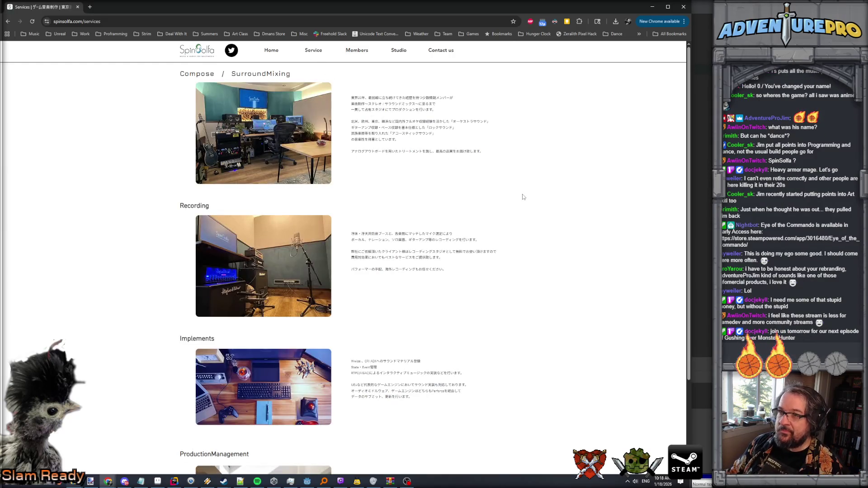
pyautogui.scroll(-3, 523, 197)
pyautogui.scroll(3, 523, 197)
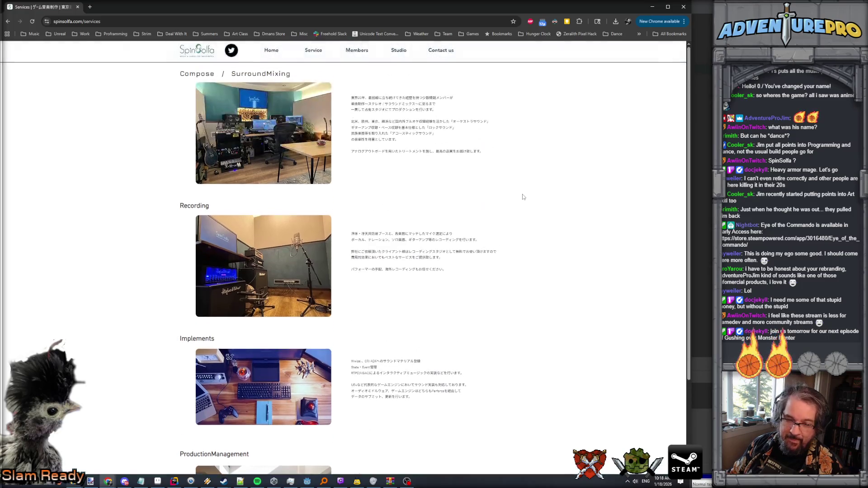
pyautogui.click(652, 7)
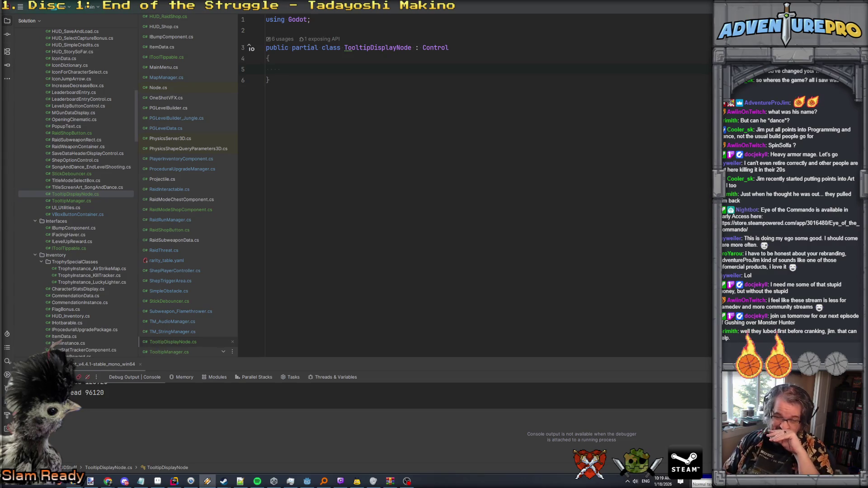
pyautogui.click(324, 69)
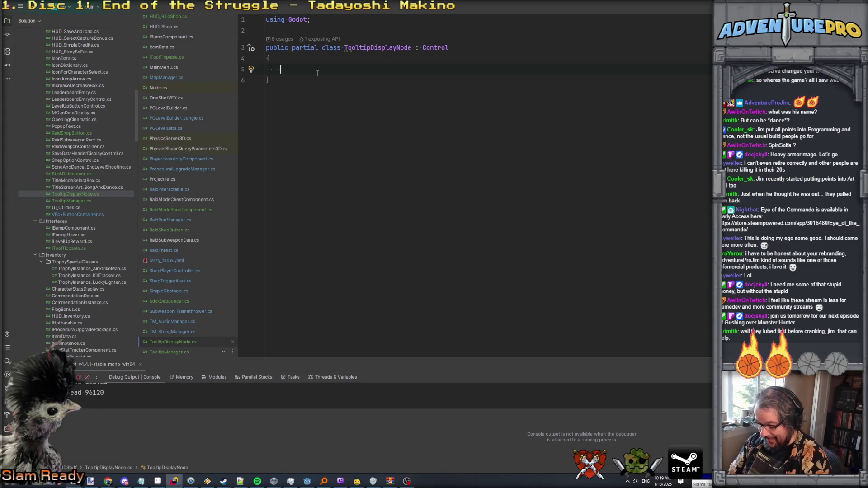
pyautogui.write('[expo')
# Step: Add an exported RichTextLabel field named txtTooltip to TooltipDisplayNode
pyautogui.press('Return')
pyautogui.write('[Export] RichTextLabel')
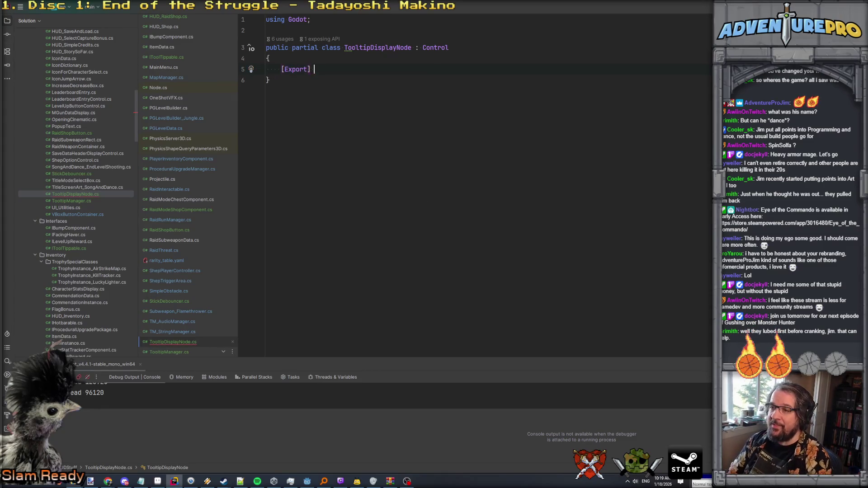
pyautogui.hotkey('shift', 'Right')
pyautogui.press('Return')
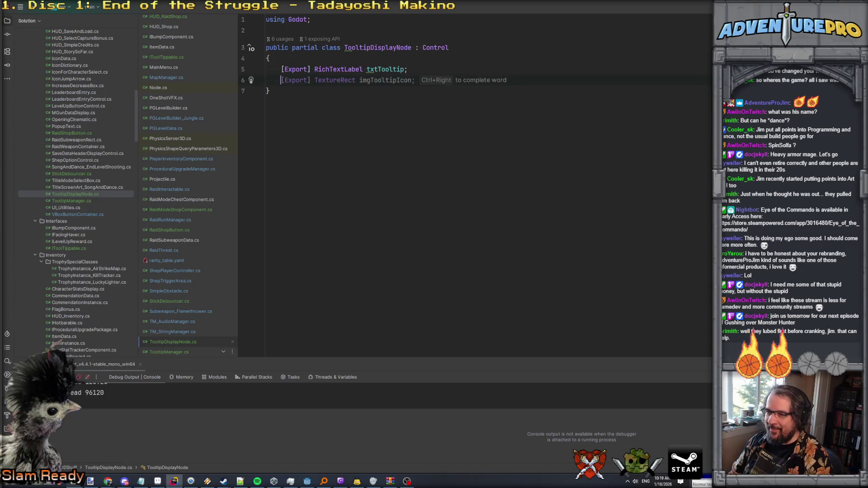
# Step: Add the exported TextureRect imgTooltipIcon field, then switch to the Godot editor
pyautogui.press('Tab')
pyautogui.press('Return')
pyautogui.press('Escape')
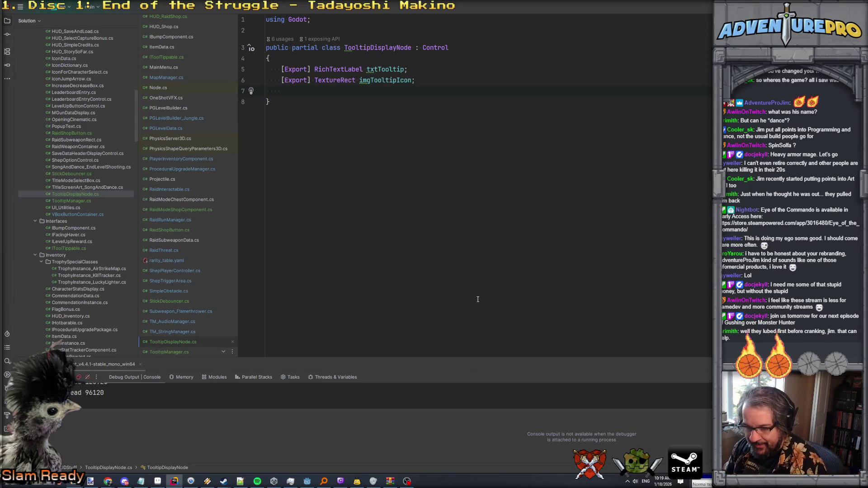
pyautogui.click(307, 481)
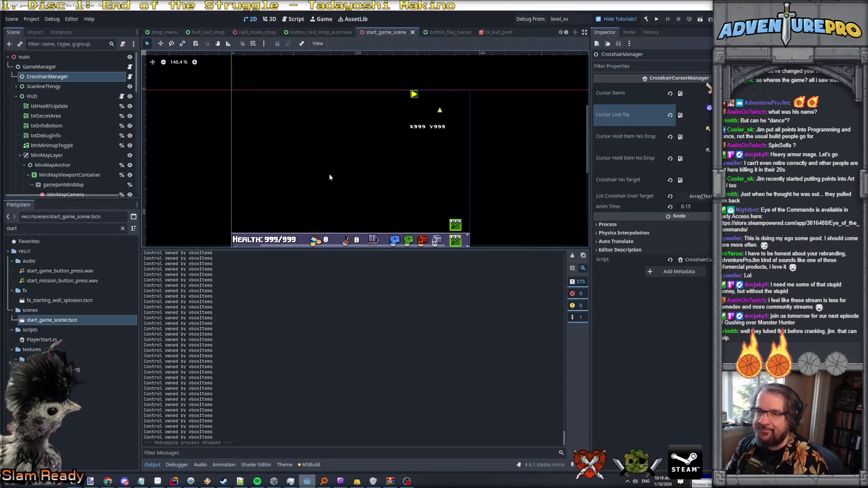
# Step: Create a new scene with a User Interface Control as its root
pyautogui.click(12, 19)
pyautogui.click(17, 28)
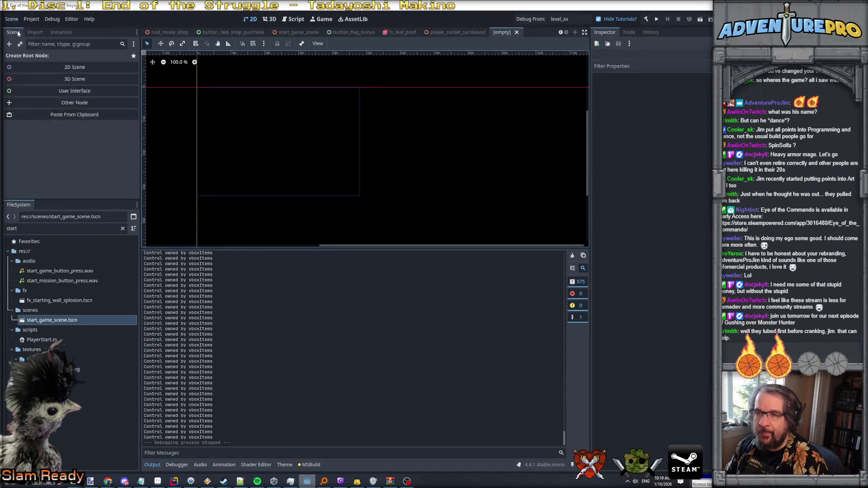
pyautogui.click(77, 92)
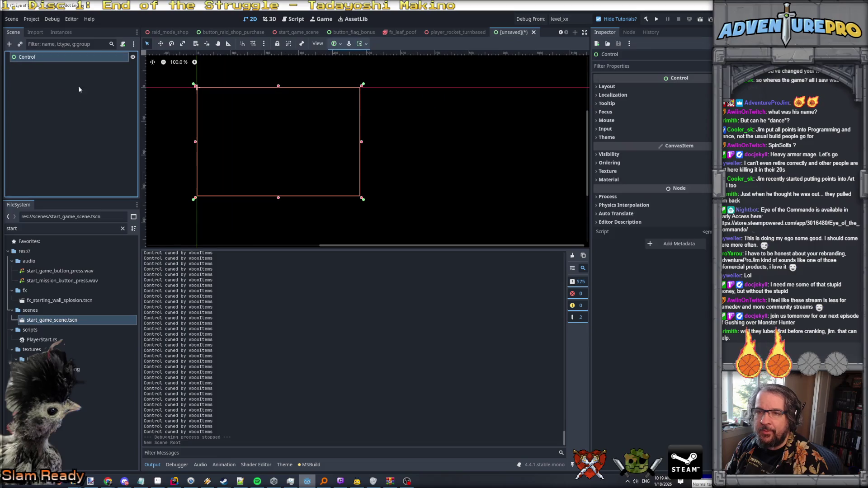
# Step: Rename the root Control to tooltipNode and begin adding a child node
pyautogui.doubleClick(43, 57)
pyautogui.moveTo(46, 58); pyautogui.dragTo(16, 59)
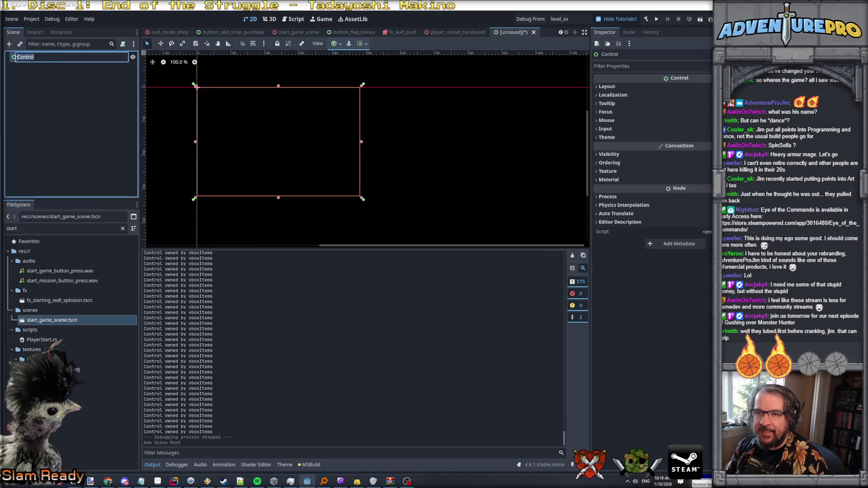
pyautogui.write('tool')
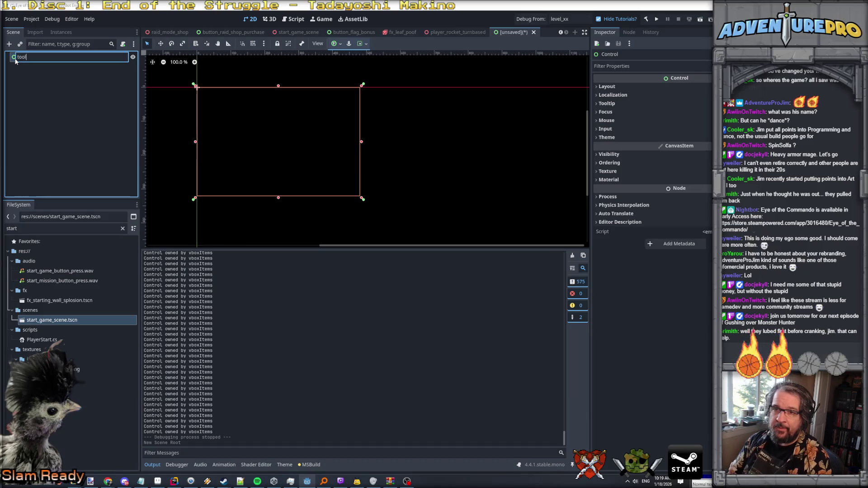
pyautogui.write('tipNode')
pyautogui.press('Return')
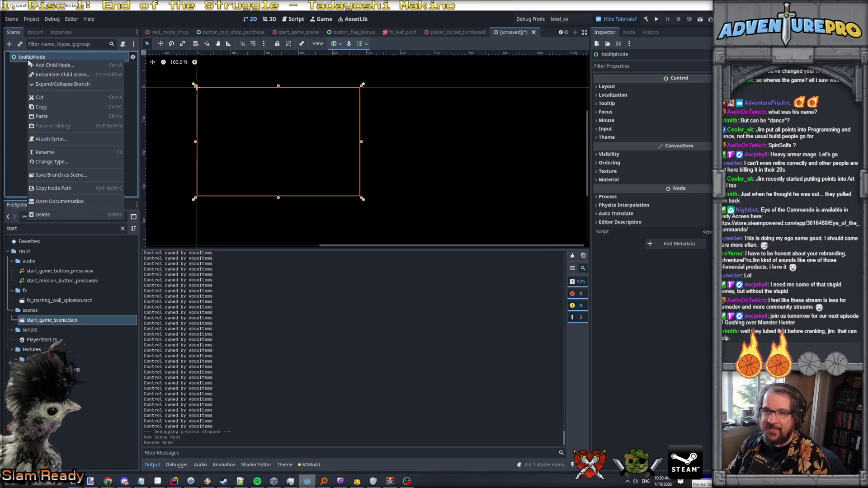
pyautogui.click(49, 66)
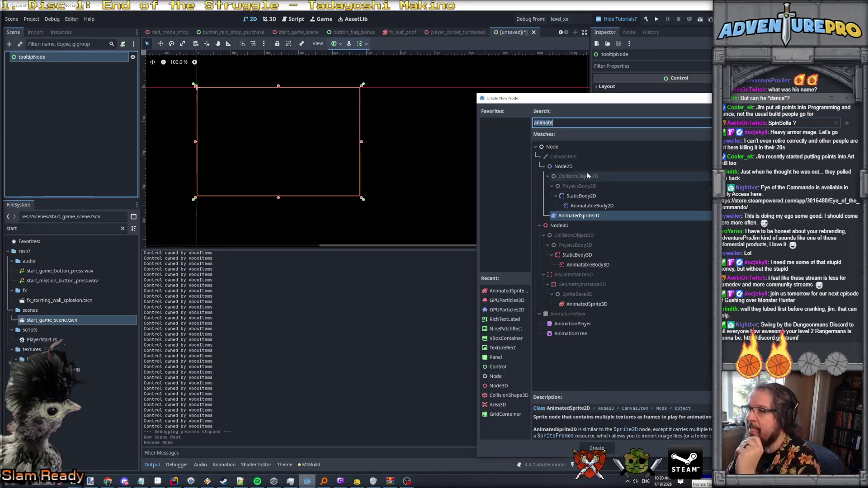
# Step: Add a RichTextLabel child named txtTooltip with sample text
pyautogui.write('richt')
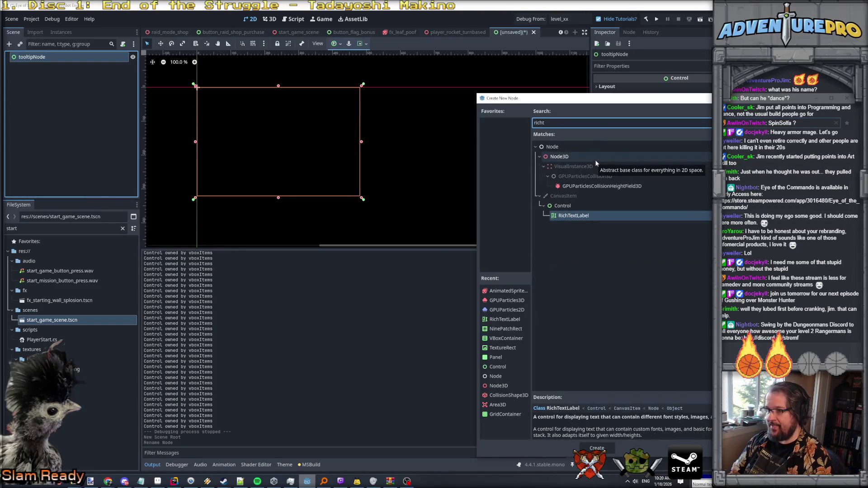
pyautogui.press('Return')
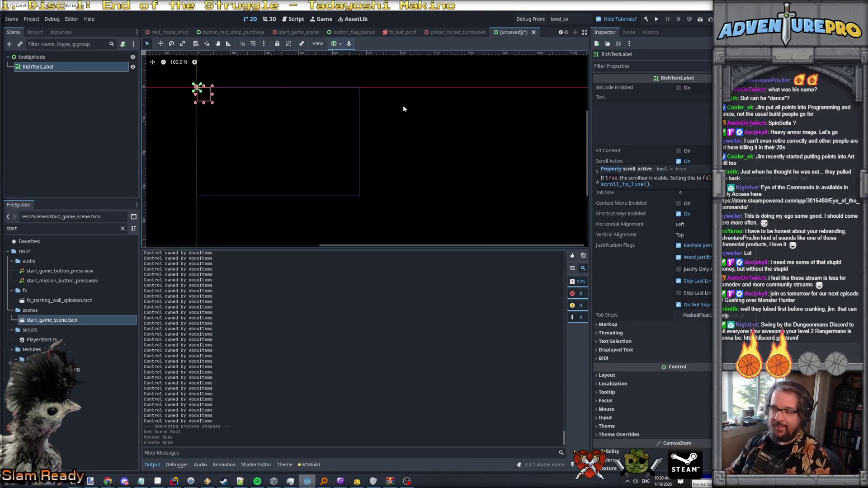
pyautogui.doubleClick(37, 66)
pyautogui.write('txtTooltip')
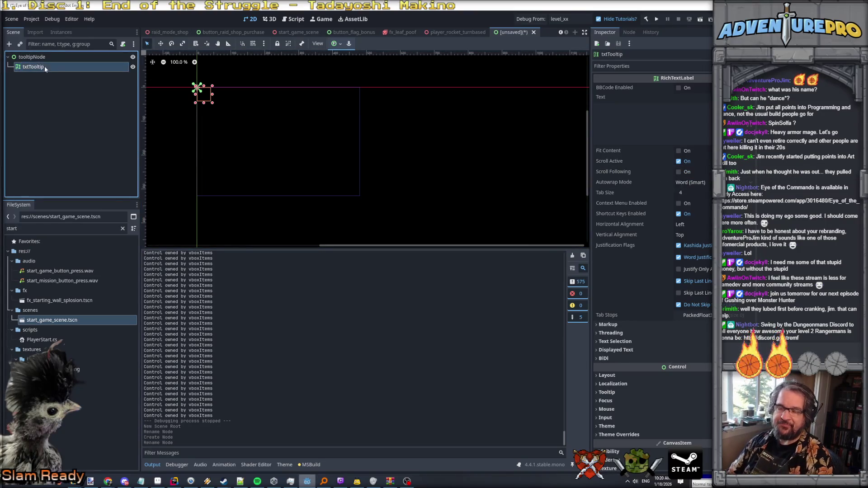
pyautogui.click(651, 119)
pyautogui.write('Here is the words lol words ok yay')
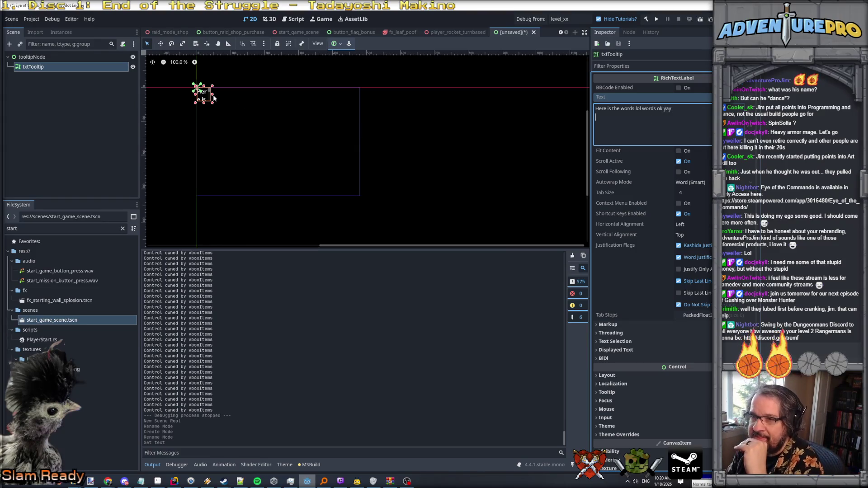
# Step: Set the label's Transform Size width to 160 px
pyautogui.moveTo(212, 97); pyautogui.dragTo(224, 95)
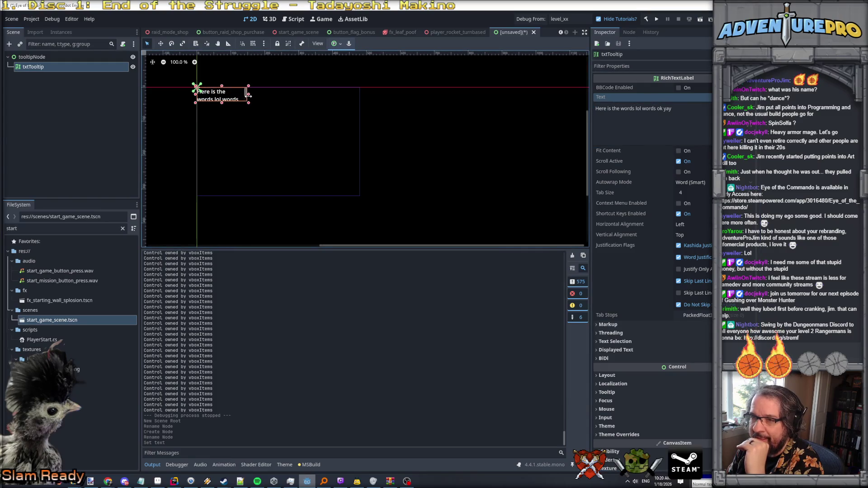
pyautogui.scroll(6, 235, 107)
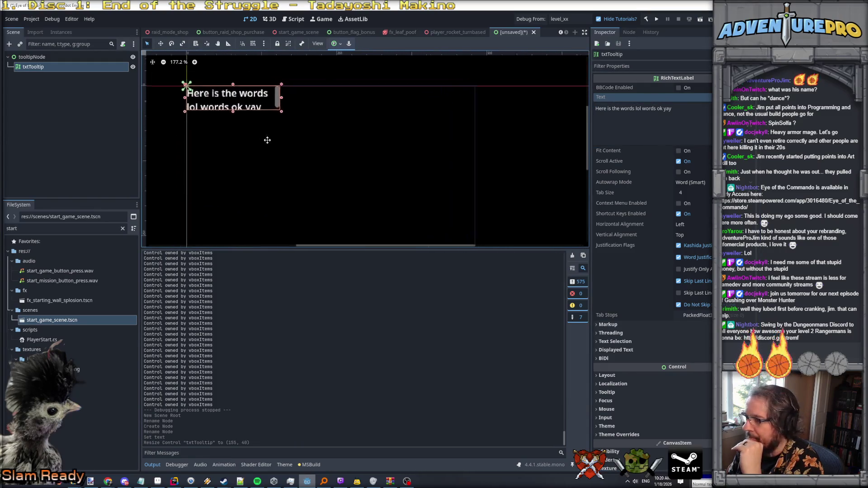
pyautogui.click(606, 375)
pyautogui.scroll(-3, 624, 379)
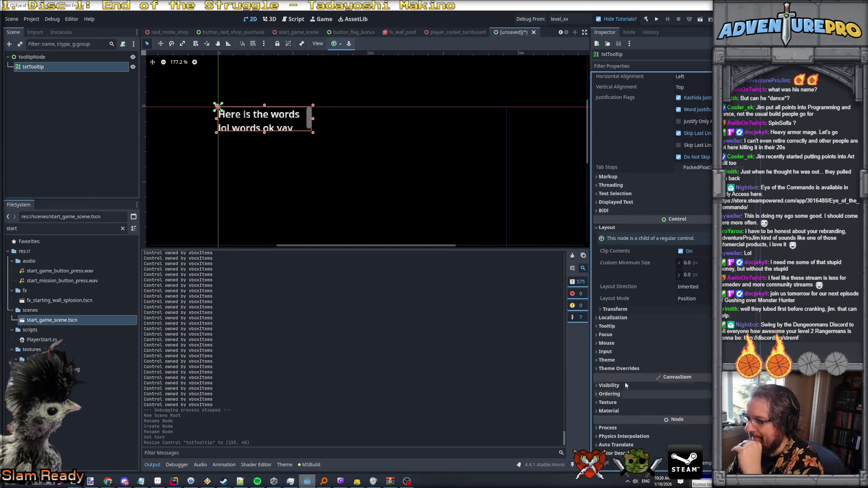
pyautogui.click(615, 309)
pyautogui.click(691, 320)
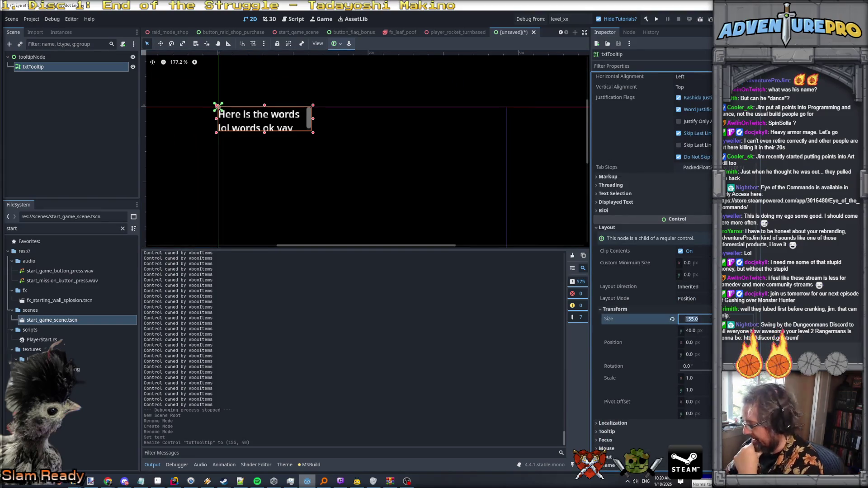
pyautogui.press('Return')
# Step: Expand the label's Theme properties and choose a theme
pyautogui.scroll(3, 699, 148)
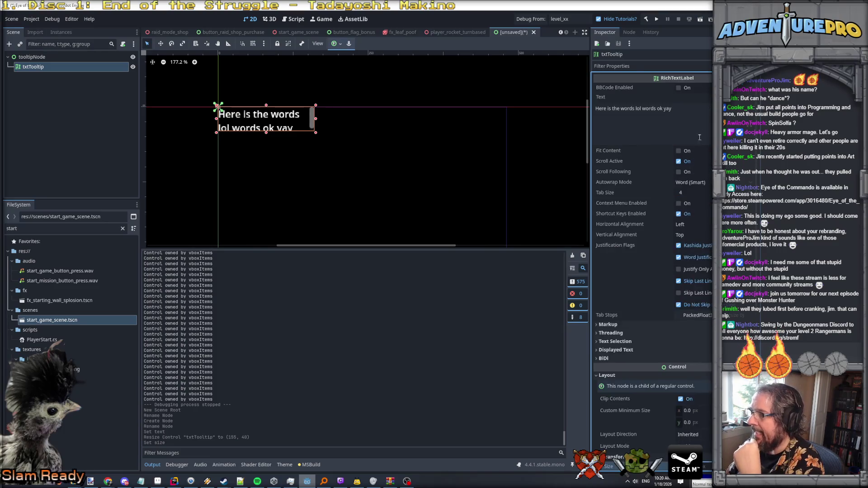
pyautogui.scroll(-3, 681, 248)
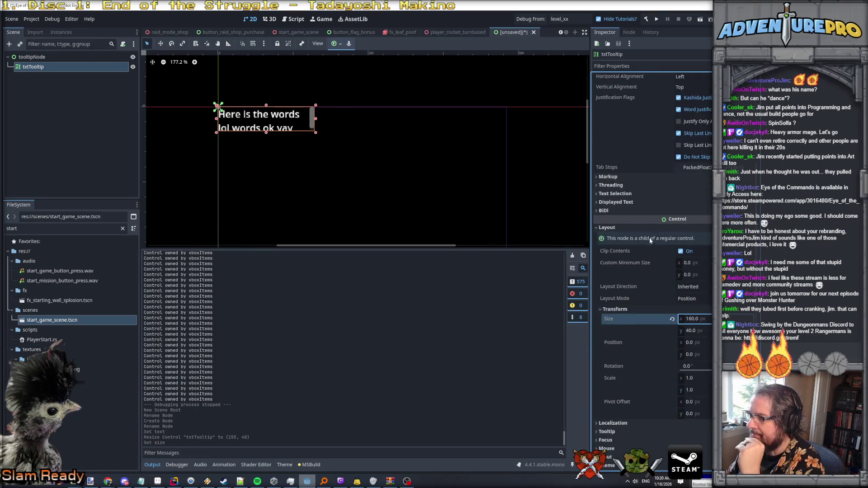
pyautogui.scroll(-2, 655, 300)
pyautogui.click(632, 367)
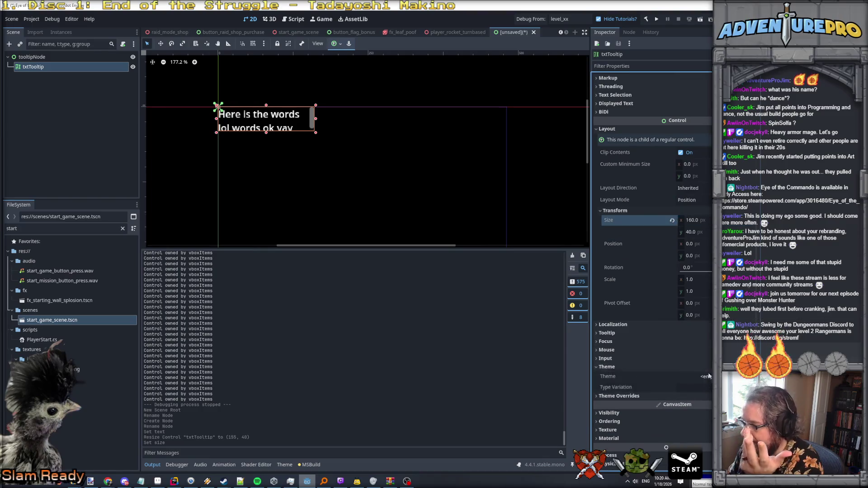
pyautogui.click(705, 376)
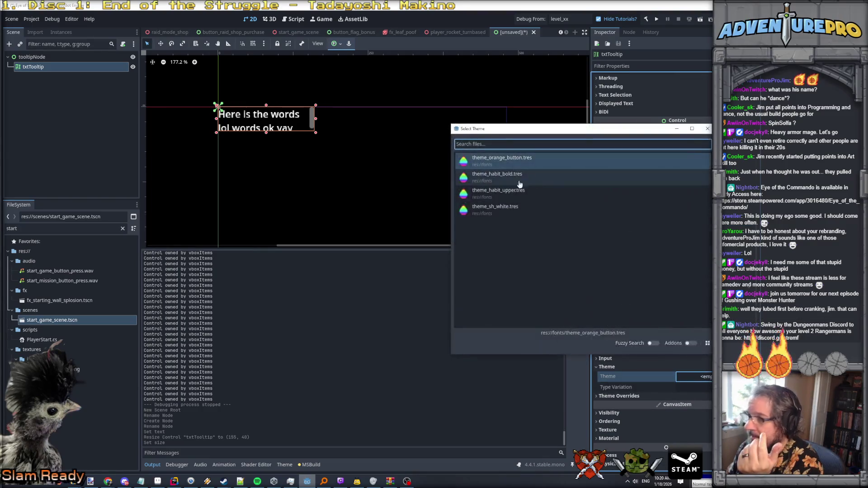
# Step: Apply theme_sh_white.tres to txtTooltip and open it for inspection
pyautogui.click(501, 208)
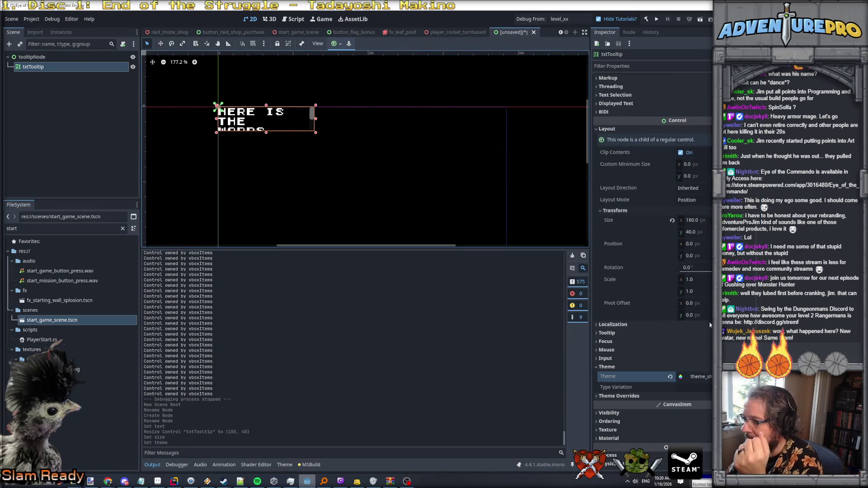
pyautogui.scroll(-2, 707, 317)
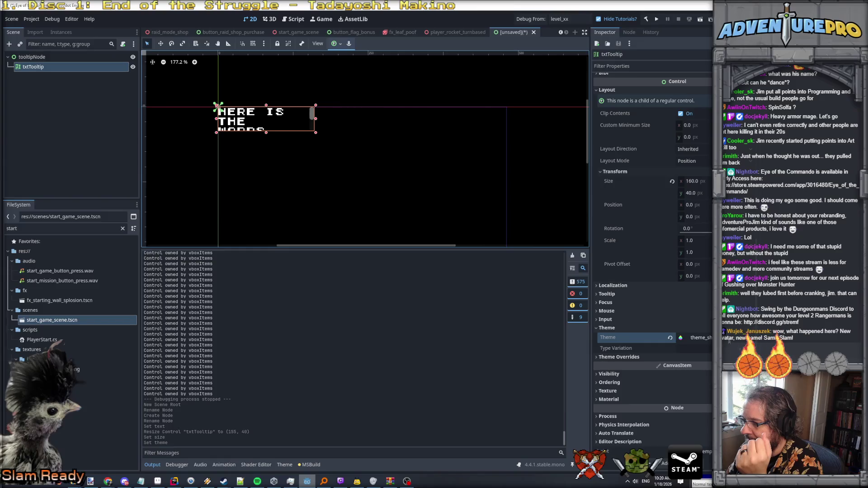
pyautogui.click(656, 357)
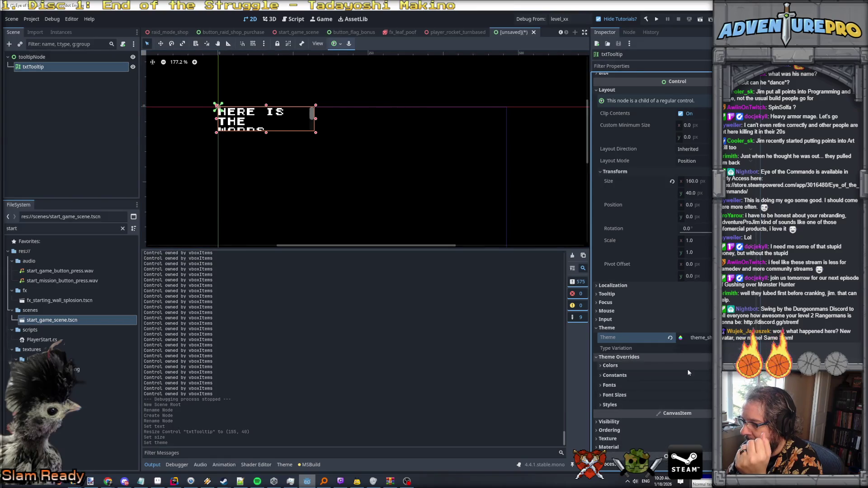
pyautogui.click(696, 337)
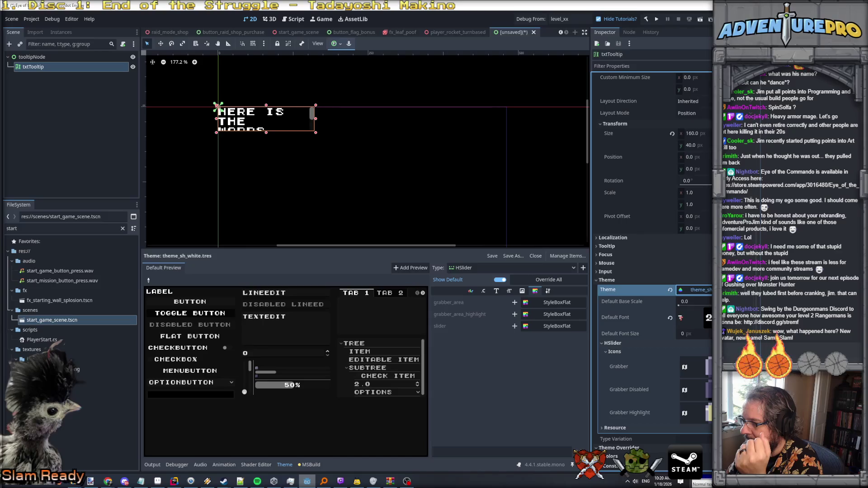
pyautogui.click(705, 289)
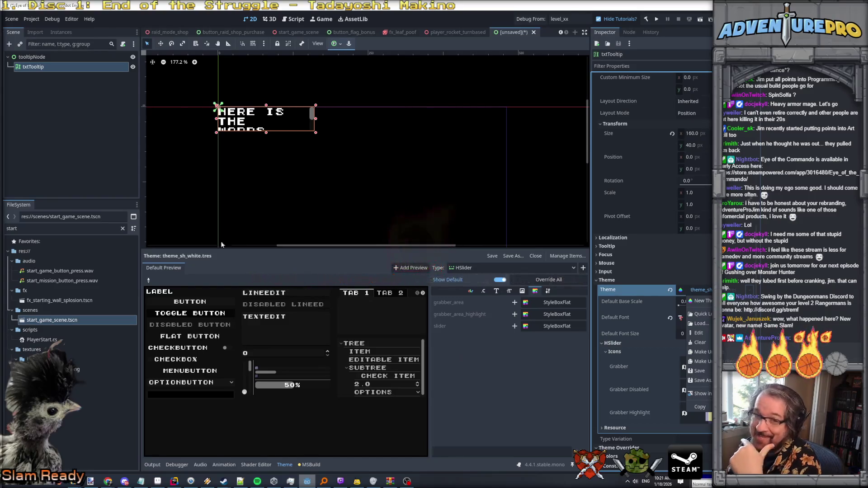
pyautogui.press('Escape')
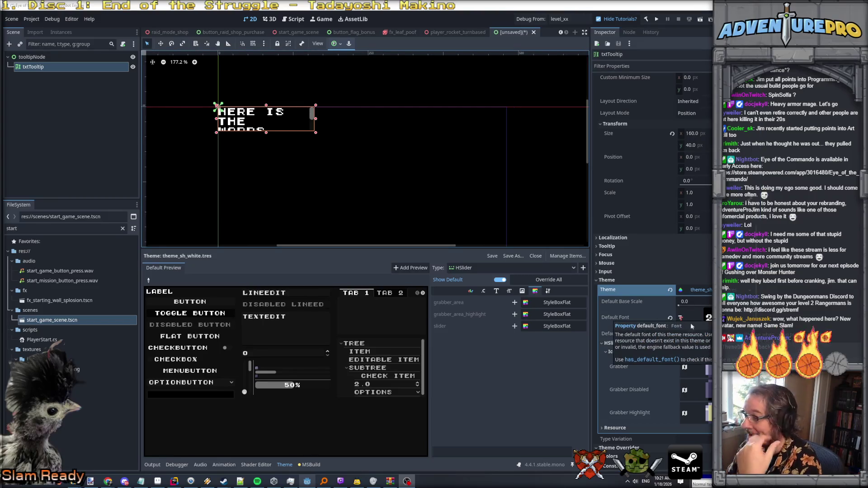
# Step: Expand the label's Focus and Mouse property groups
pyautogui.click(606, 255)
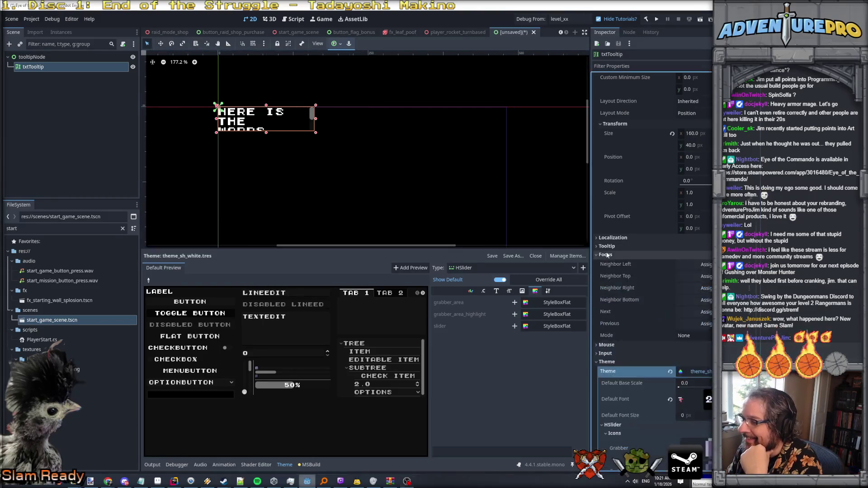
pyautogui.click(620, 345)
pyautogui.scroll(-3, 628, 335)
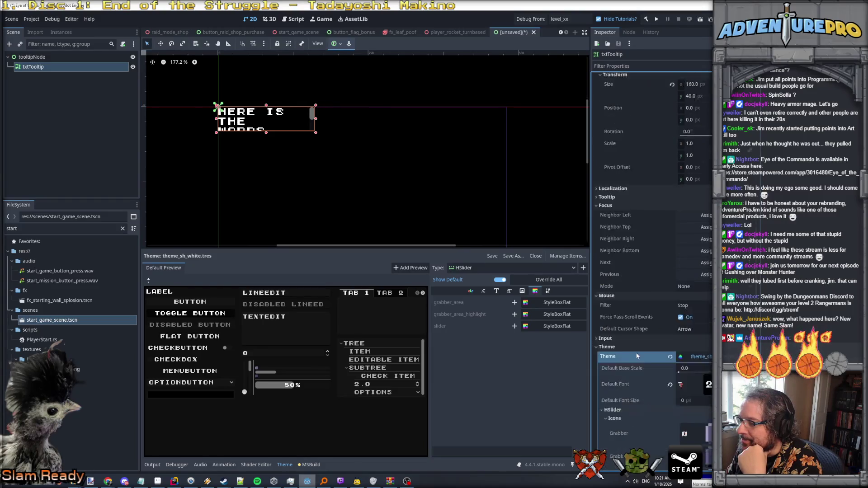
# Step: Set the Mouse Filter to Ignore and override Normal Font Size to 8
pyautogui.click(687, 256)
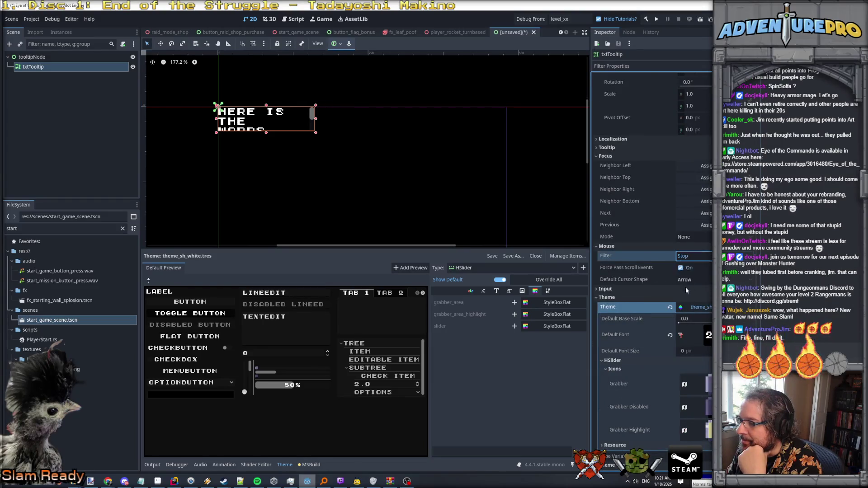
pyautogui.scroll(-3, 620, 296)
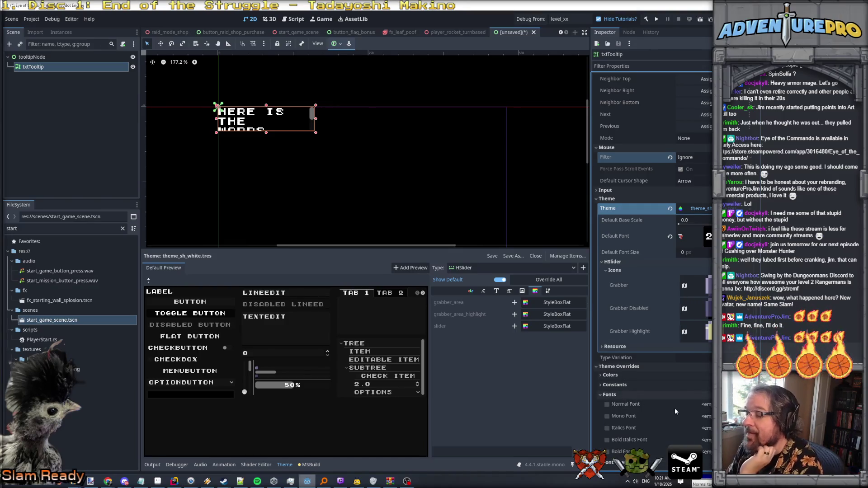
pyautogui.click(627, 394)
pyautogui.click(627, 365)
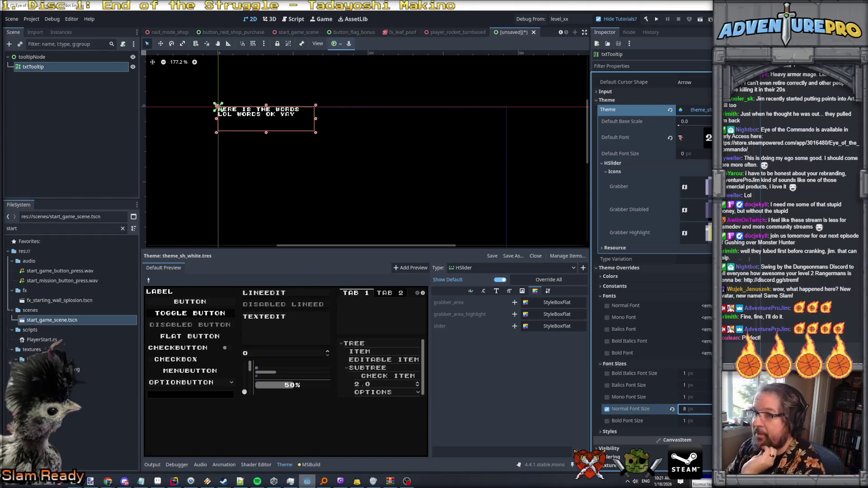
pyautogui.click(694, 109)
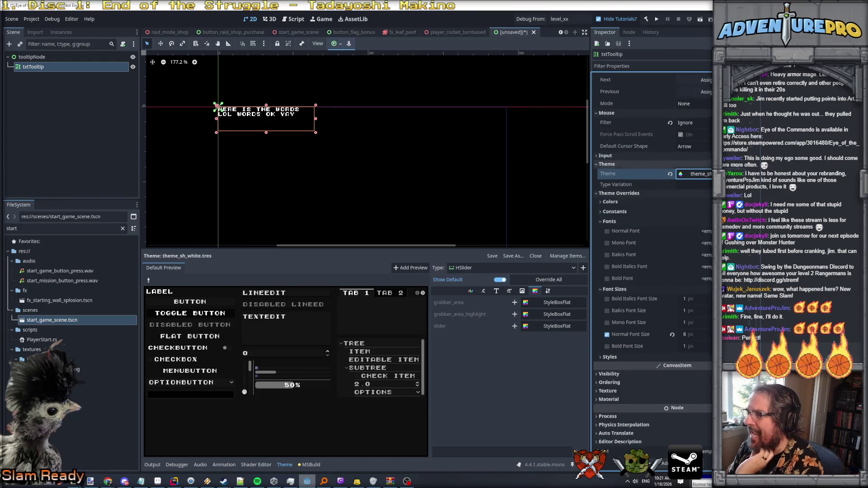
pyautogui.click(709, 173)
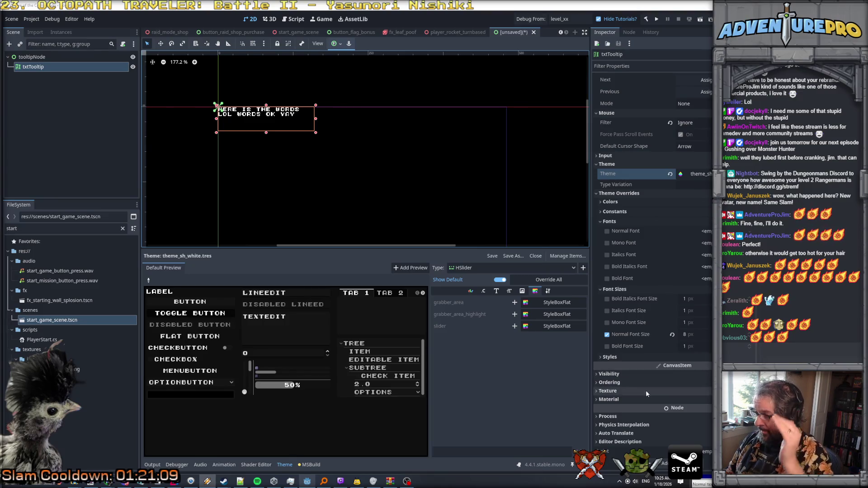
# Step: Assign material_sh_text_gold_yellow.tres as txtTooltip's CanvasItem material
pyautogui.click(665, 400)
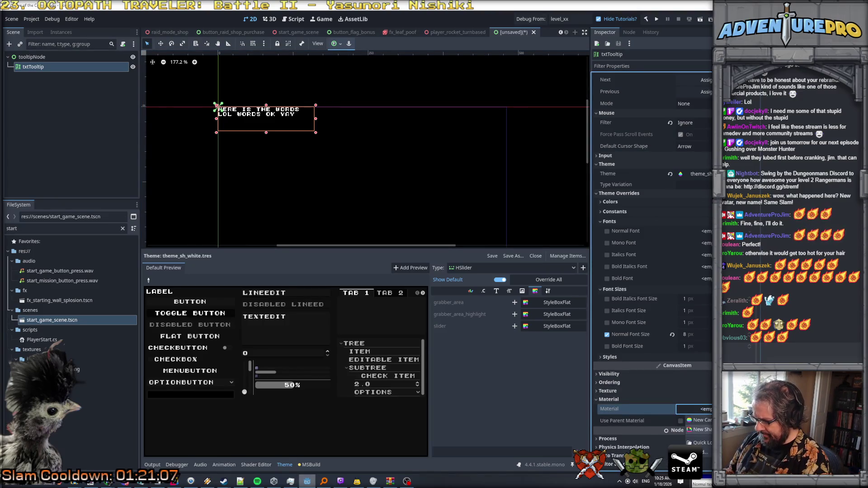
pyautogui.click(694, 409)
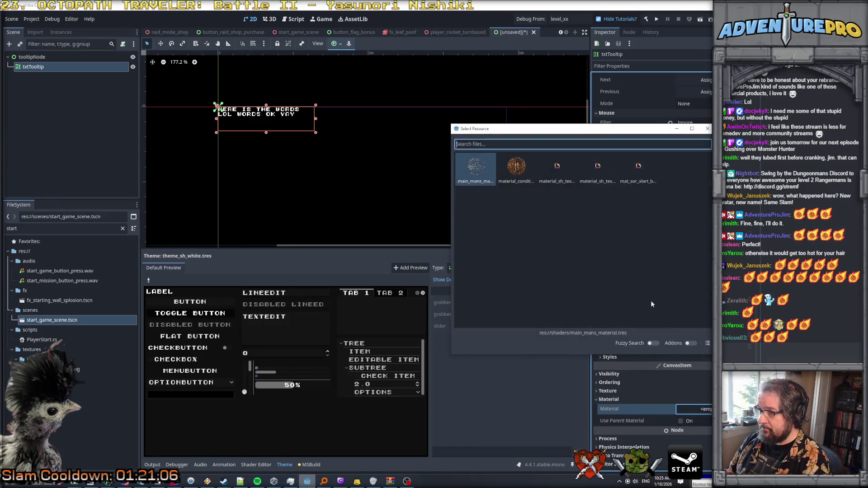
pyautogui.doubleClick(556, 175)
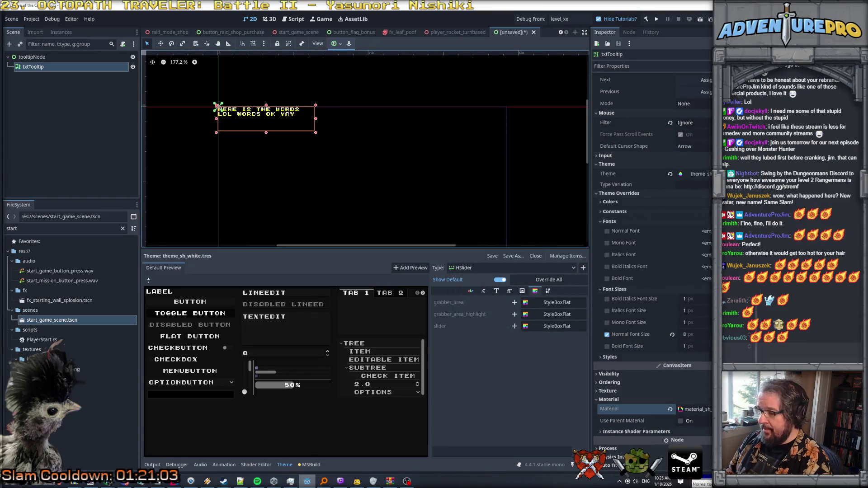
pyautogui.click(696, 409)
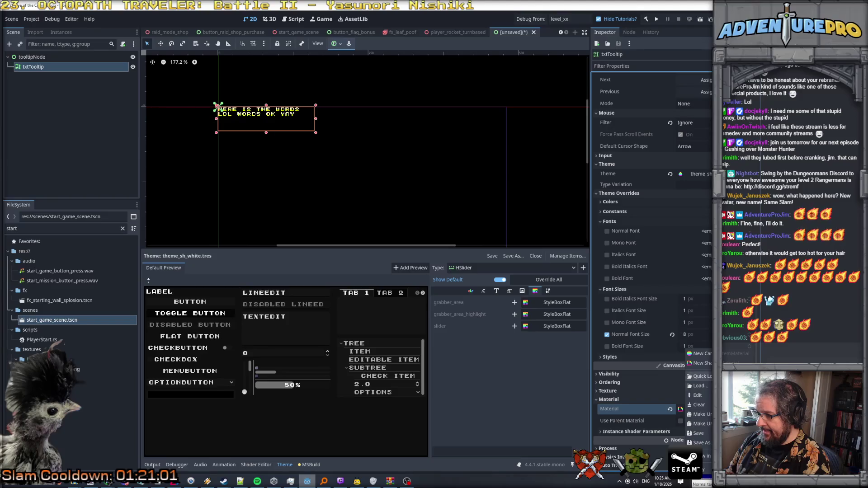
pyautogui.click(701, 376)
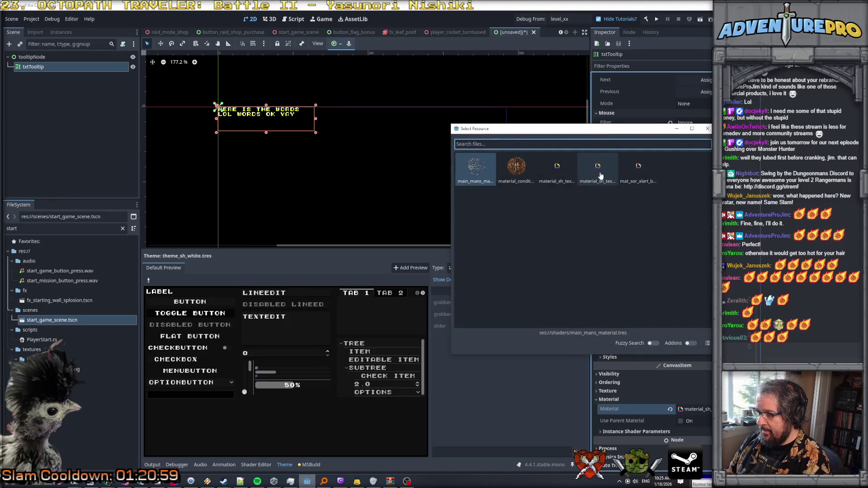
pyautogui.press('Right')
pyautogui.press('Right')
pyautogui.press('Right')
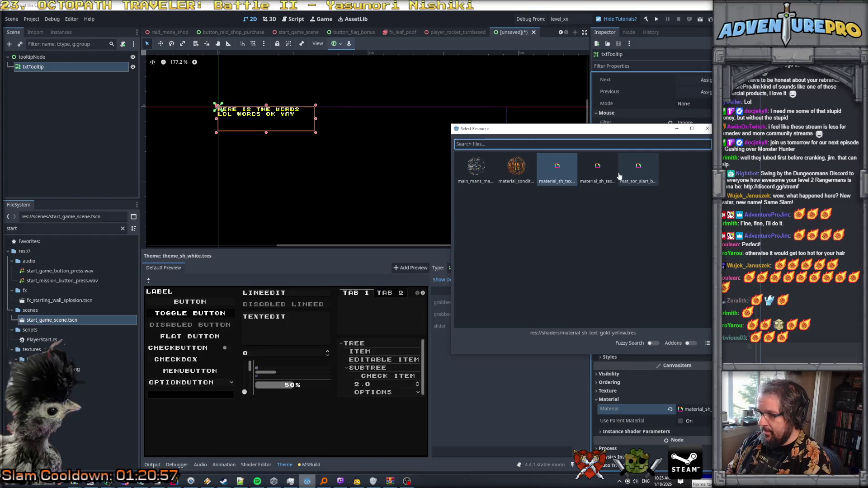
pyautogui.press('Left')
pyautogui.press('Left')
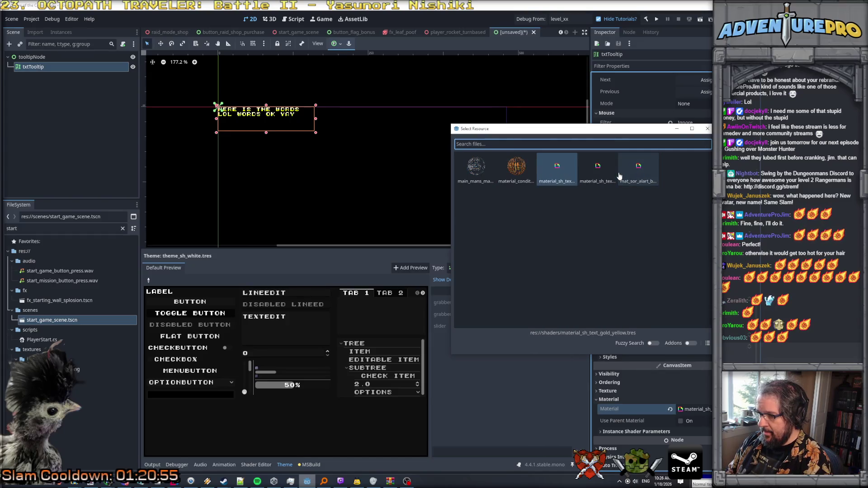
pyautogui.press('Right')
pyautogui.press('Left')
pyautogui.press('Left')
pyautogui.press('Right')
pyautogui.press('Return')
pyautogui.scroll(10, 632, 145)
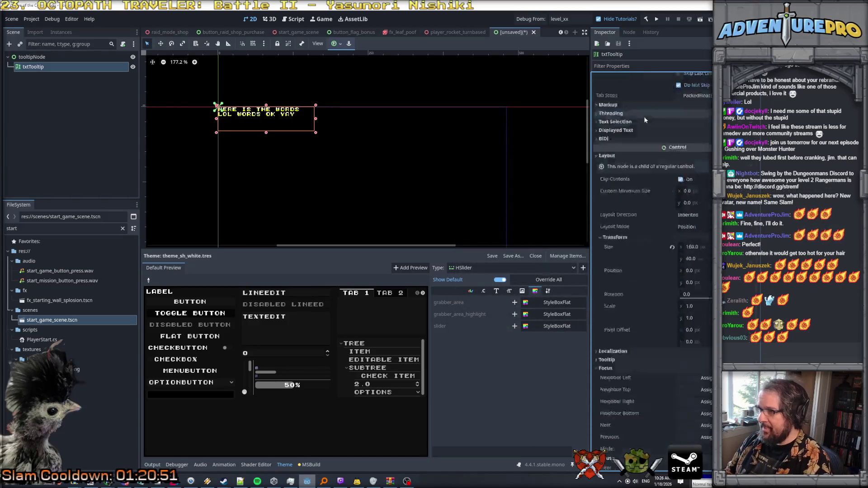
# Step: Enable BBCode so the label's red 'OK' markup renders
pyautogui.click(658, 113)
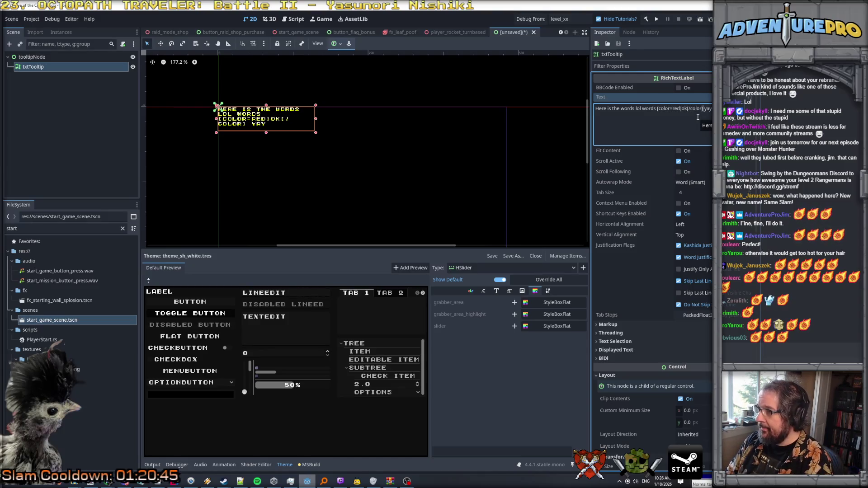
pyautogui.click(678, 88)
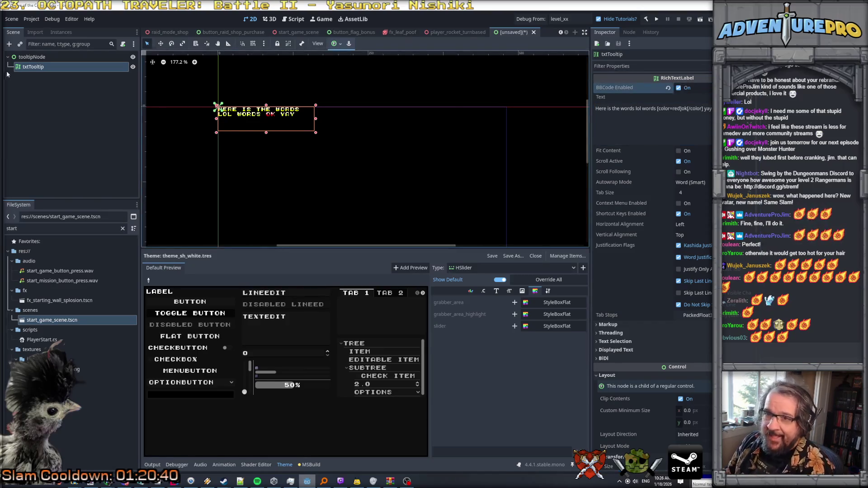
pyautogui.scroll(3, 347, 132)
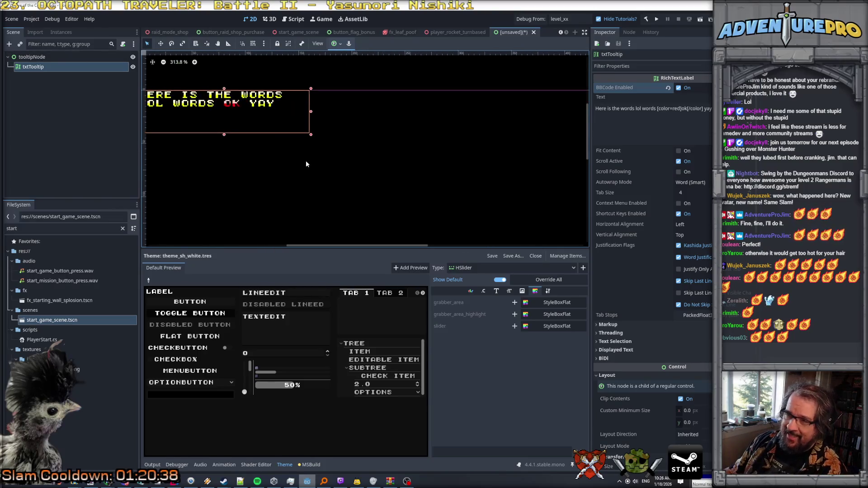
pyautogui.moveTo(307, 170); pyautogui.dragTo(410, 194)
# Step: Turn off Scroll Active and select part of the sample text
pyautogui.scroll(-1, 410, 193)
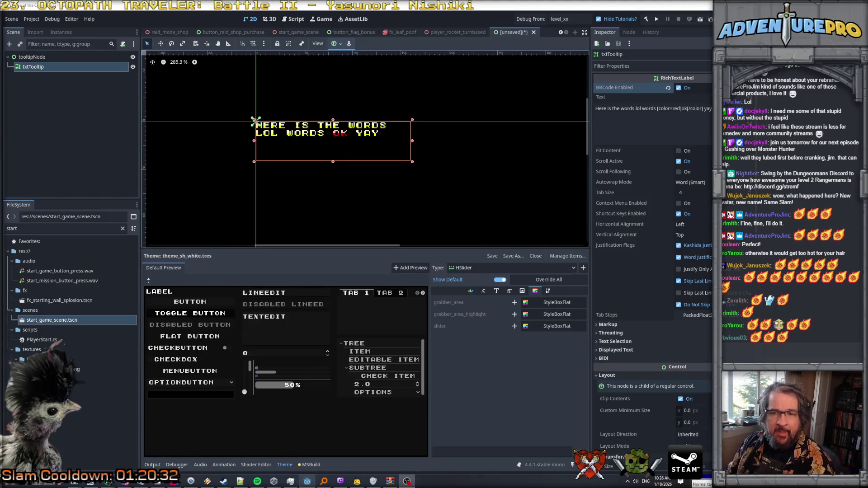
pyautogui.click(677, 164)
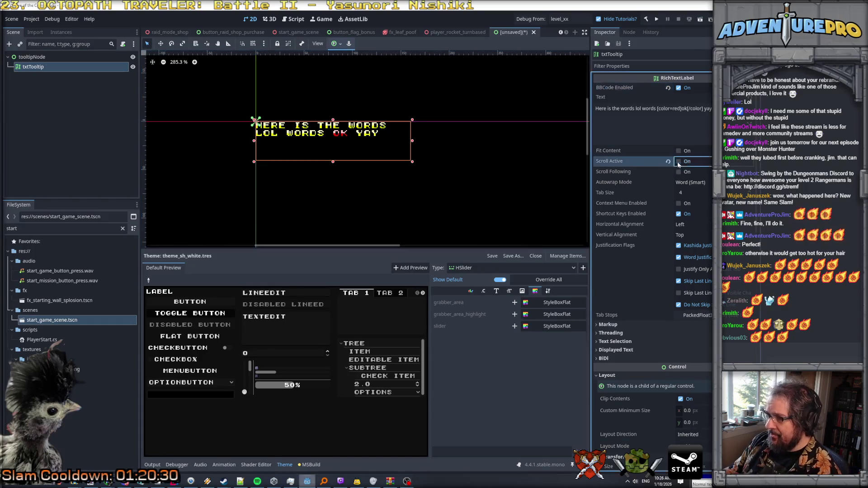
pyautogui.moveTo(705, 108); pyautogui.dragTo(639, 114)
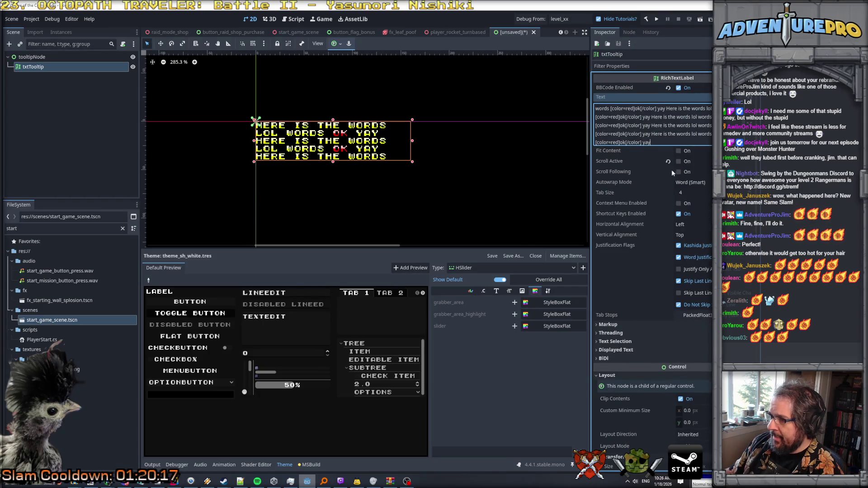
# Step: Toggle Scroll Active and Scroll Following on, then back off
pyautogui.click(677, 161)
pyautogui.scroll(2, 416, 140)
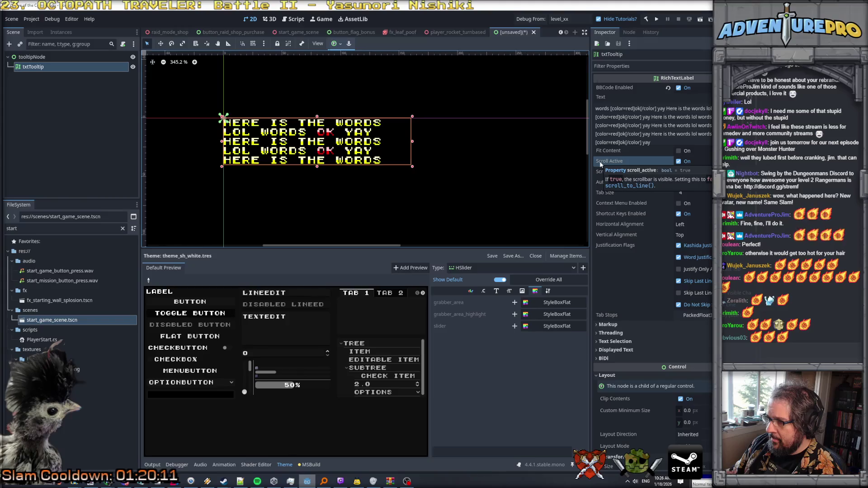
pyautogui.click(687, 161)
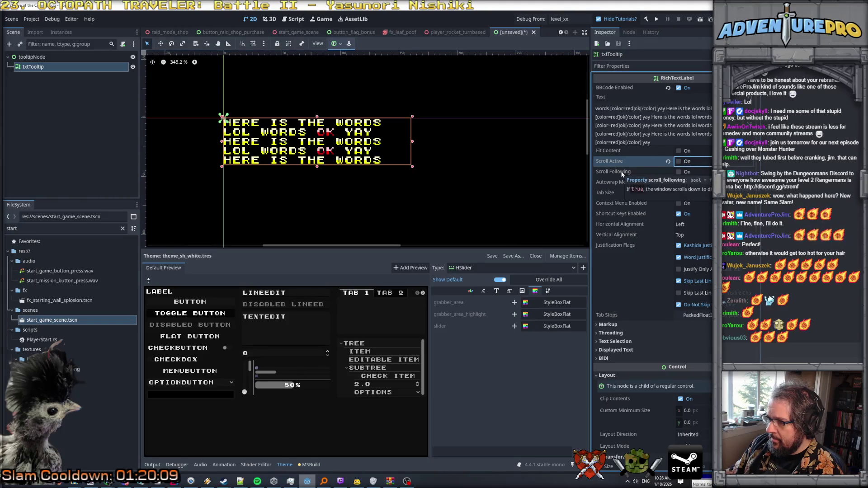
pyautogui.click(678, 171)
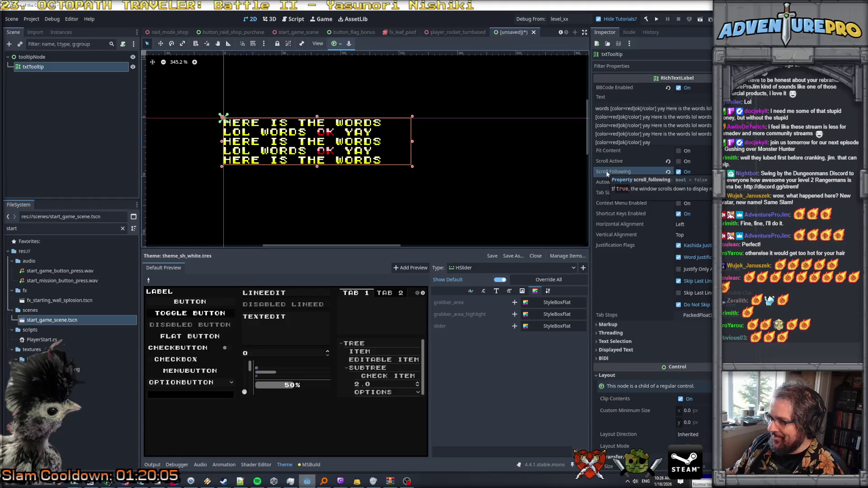
pyautogui.click(683, 171)
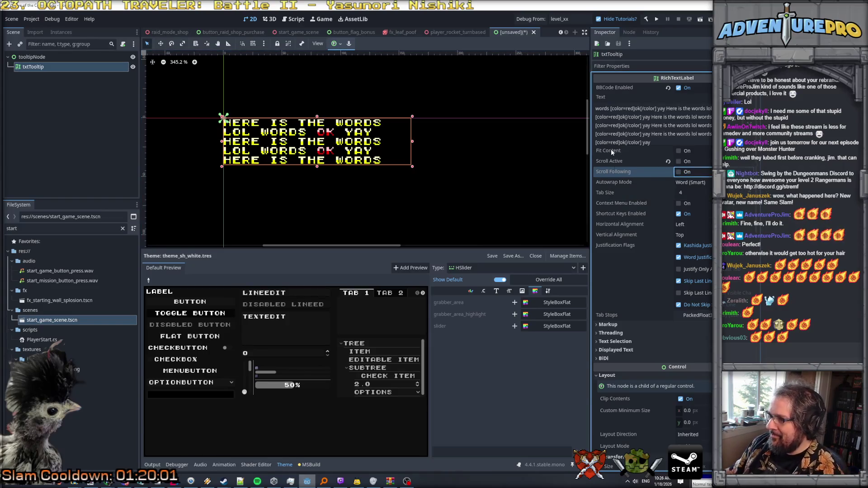
# Step: Toggle Fit Content repeatedly to compare the label's sizing
pyautogui.moveTo(611, 148)
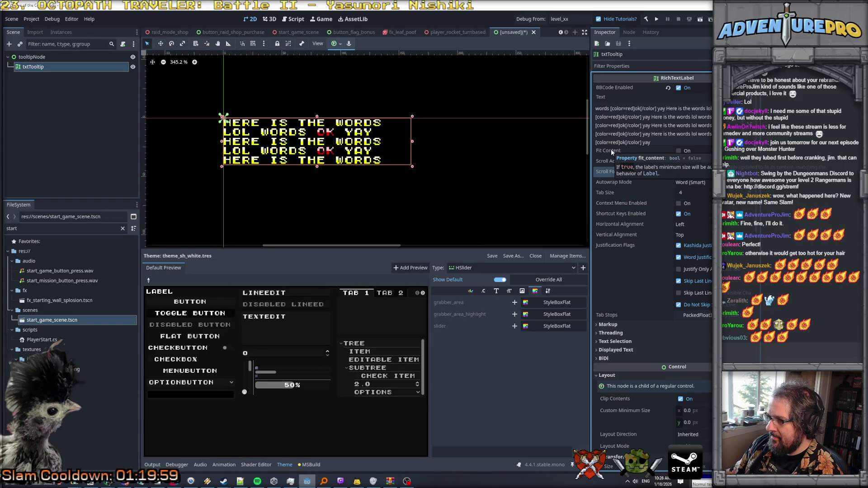
pyautogui.click(679, 151)
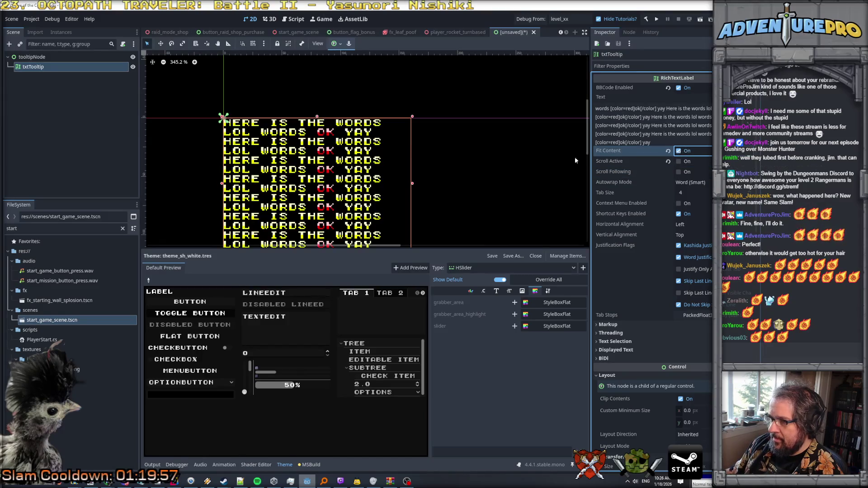
pyautogui.scroll(-4, 435, 162)
pyautogui.click(679, 151)
pyautogui.click(678, 151)
pyautogui.click(678, 151)
pyautogui.click(679, 151)
pyautogui.click(679, 151)
pyautogui.click(678, 151)
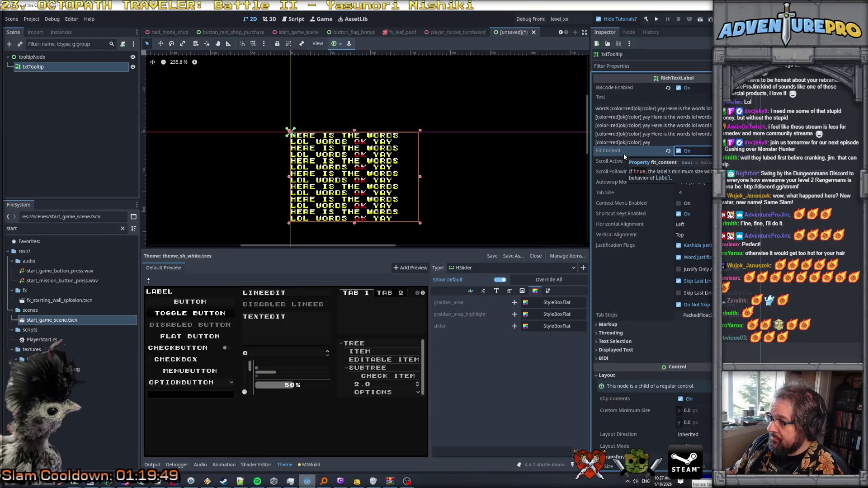
pyautogui.scroll(-1, 661, 295)
pyautogui.scroll(-2, 661, 297)
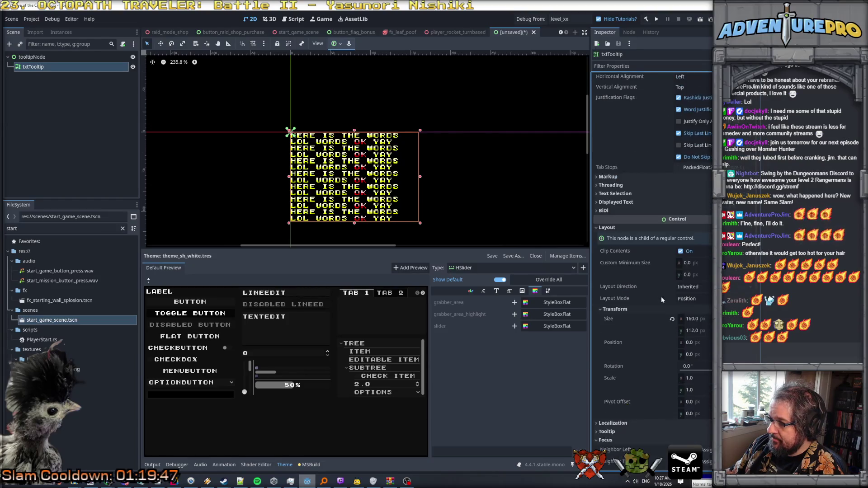
pyautogui.scroll(2, 672, 121)
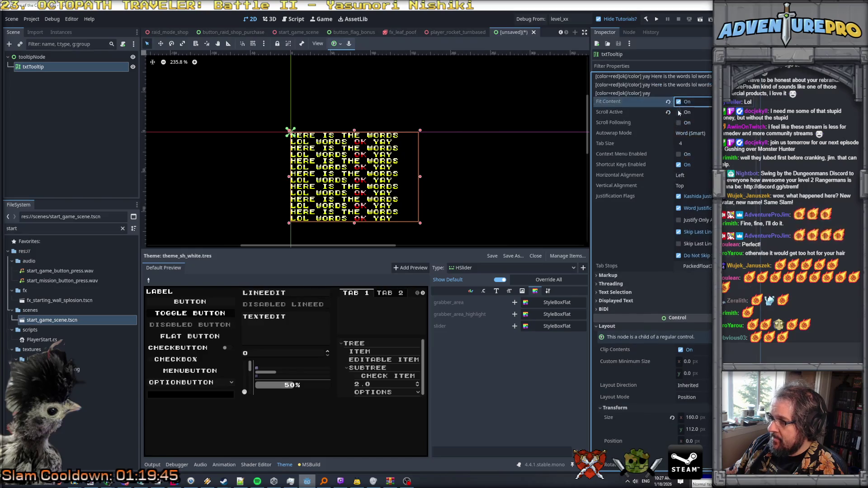
pyautogui.click(678, 102)
pyautogui.click(678, 102)
pyautogui.click(677, 102)
pyautogui.click(677, 103)
pyautogui.click(678, 102)
# Step: Turn Fit Content off, add a PanelContainer to tooltipNode, and move txtTooltip into it
pyautogui.click(678, 102)
pyautogui.click(678, 102)
pyautogui.click(40, 58)
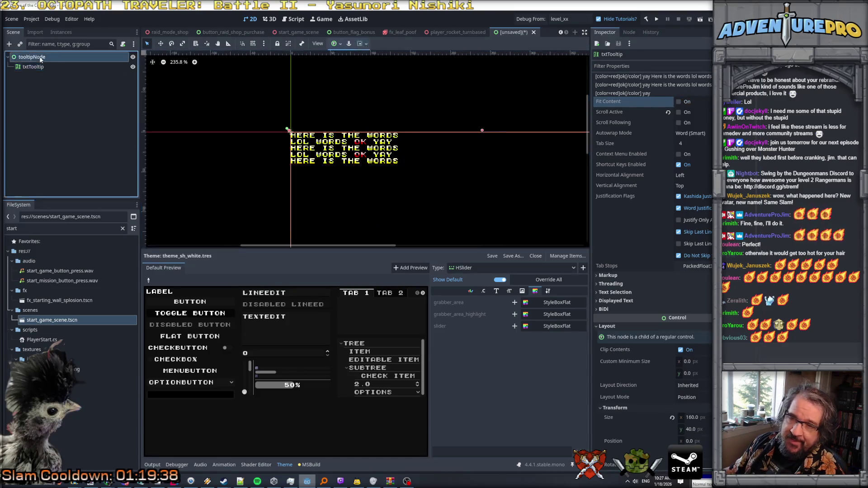
pyautogui.hotkey('ctrl', 'a')
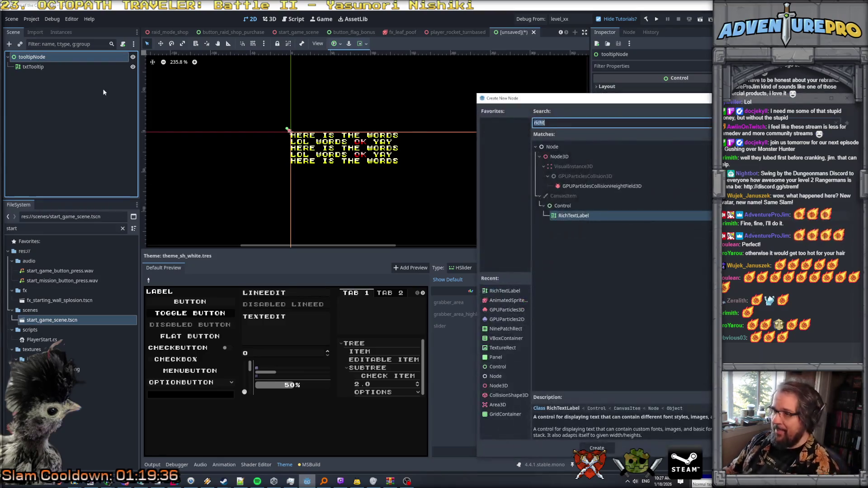
pyautogui.write('panel')
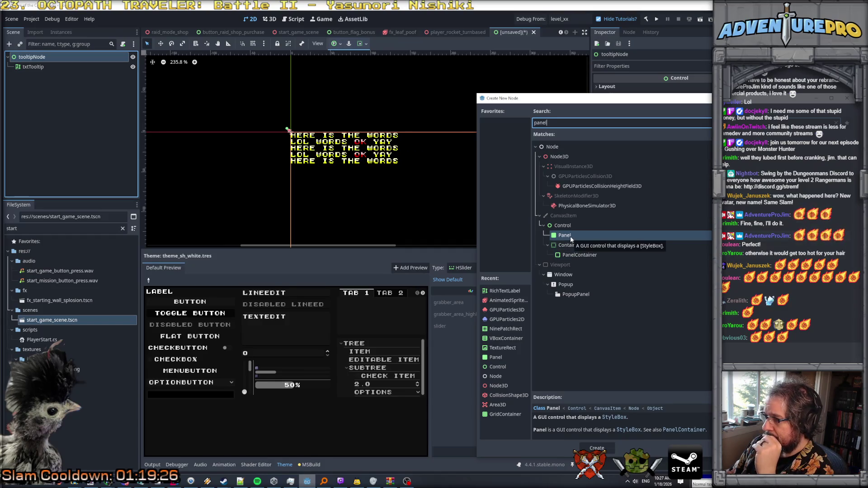
pyautogui.click(576, 255)
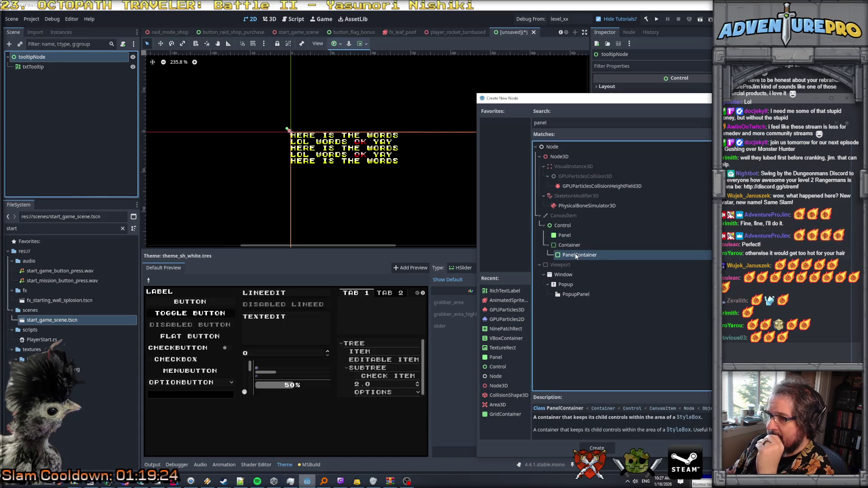
pyautogui.doubleClick(575, 255)
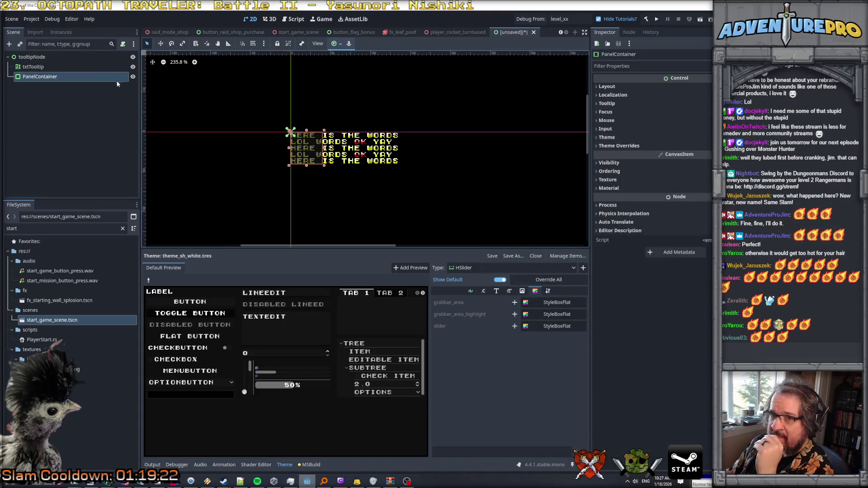
pyautogui.moveTo(42, 75); pyautogui.dragTo(42, 77)
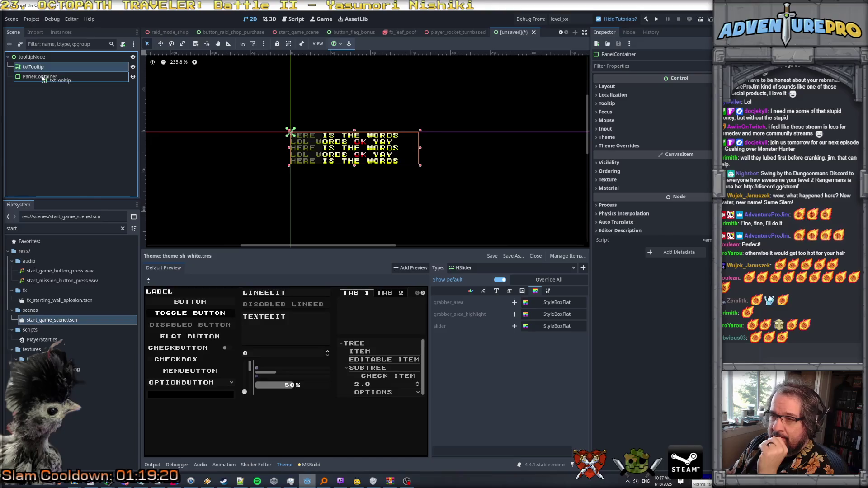
pyautogui.click(43, 67)
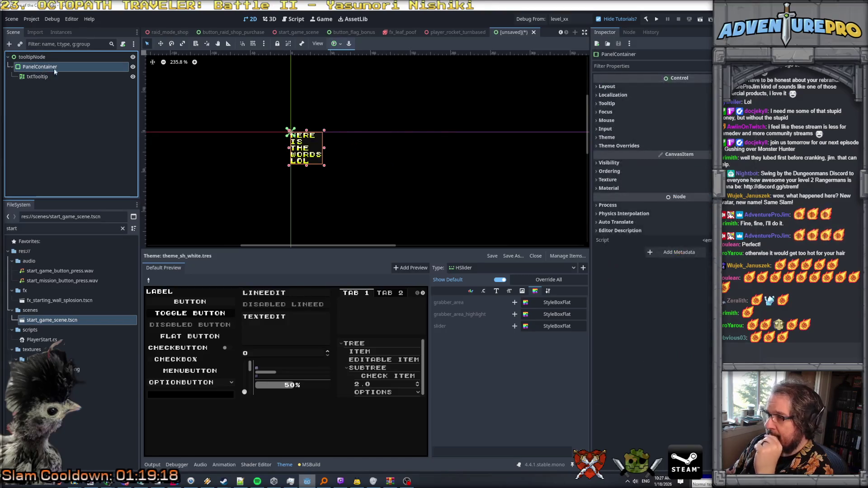
pyautogui.click(617, 85)
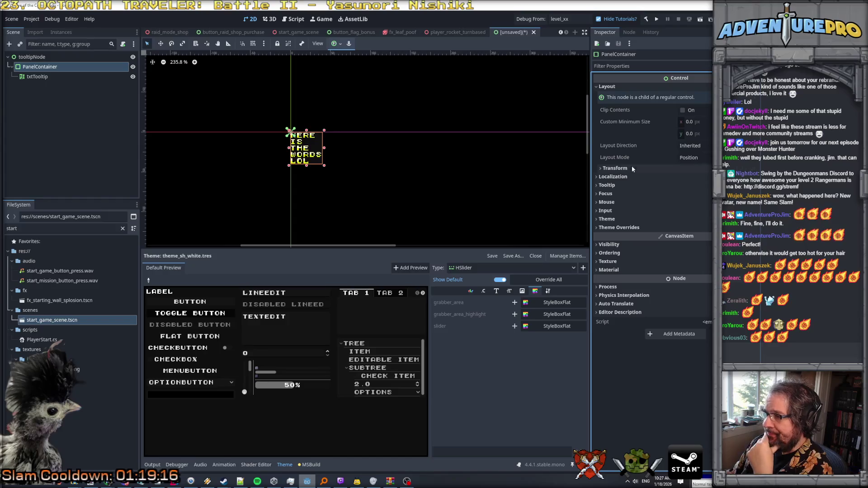
pyautogui.click(693, 158)
pyautogui.click(694, 168)
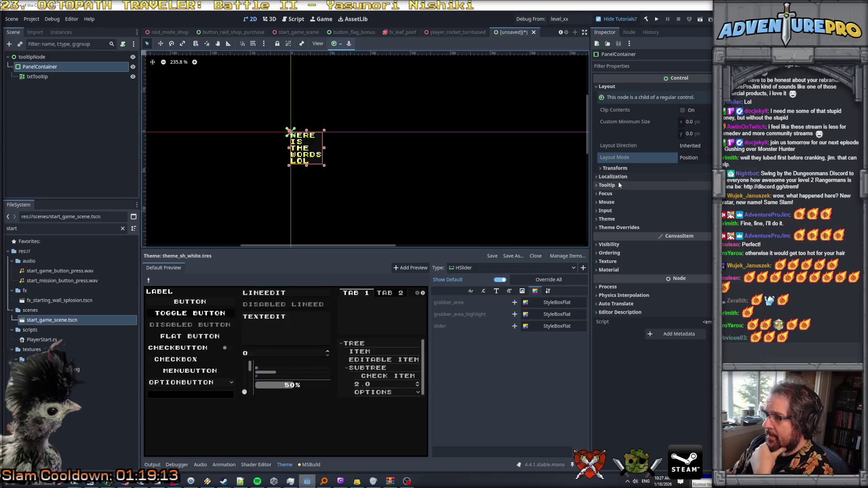
pyautogui.click(706, 122)
pyautogui.write('160')
pyautogui.press('Tab')
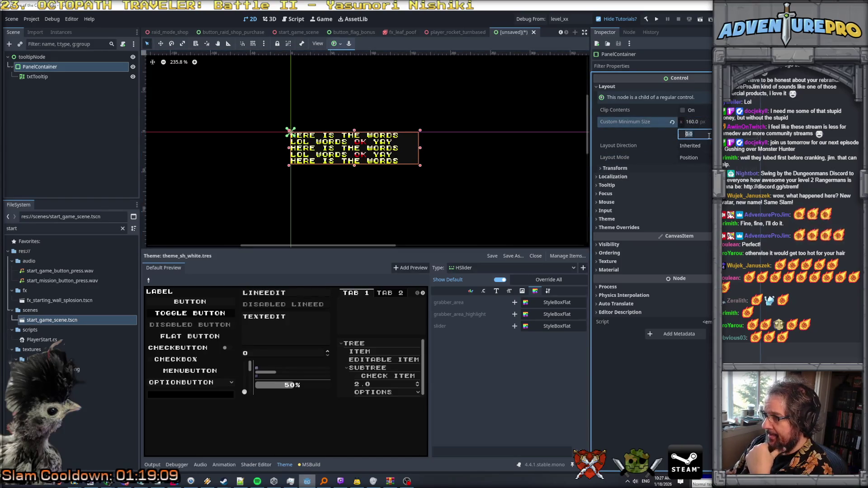
pyautogui.write('40')
pyautogui.press('Return')
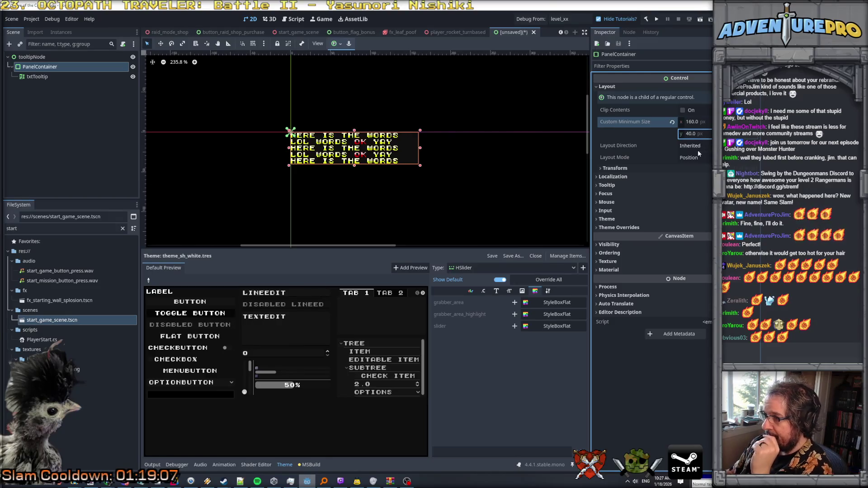
pyautogui.click(631, 170)
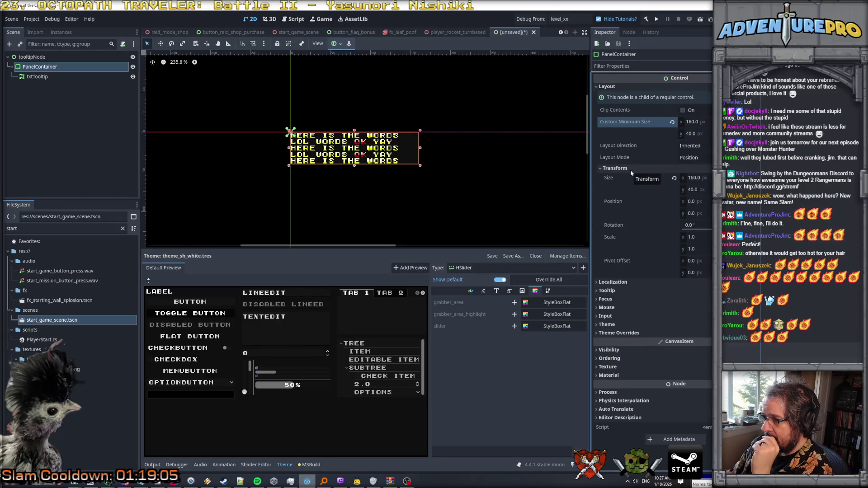
pyautogui.click(629, 169)
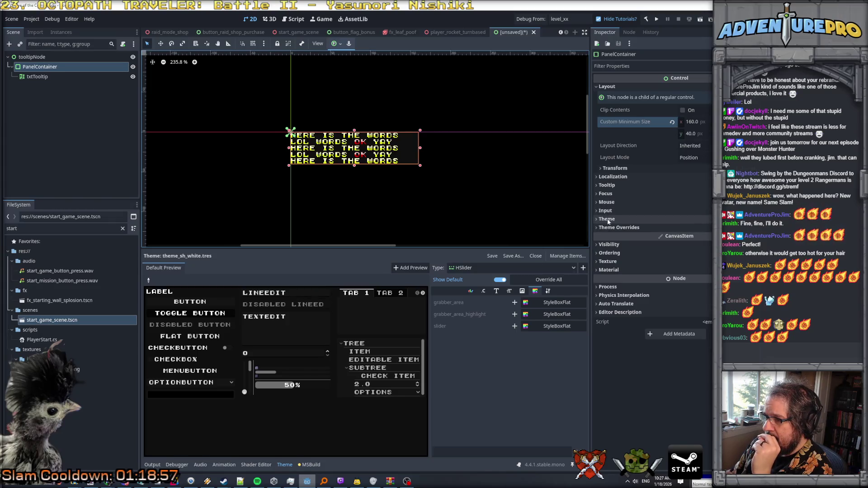
pyautogui.click(606, 194)
pyautogui.click(607, 185)
pyautogui.click(608, 177)
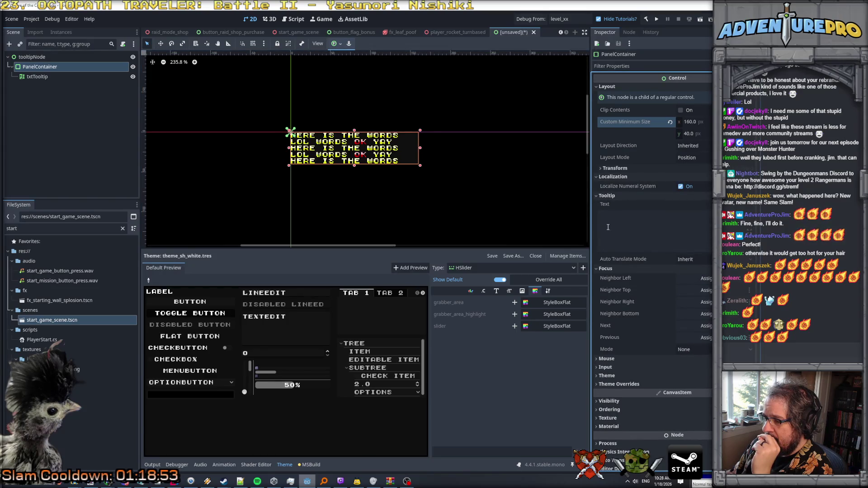
pyautogui.click(605, 196)
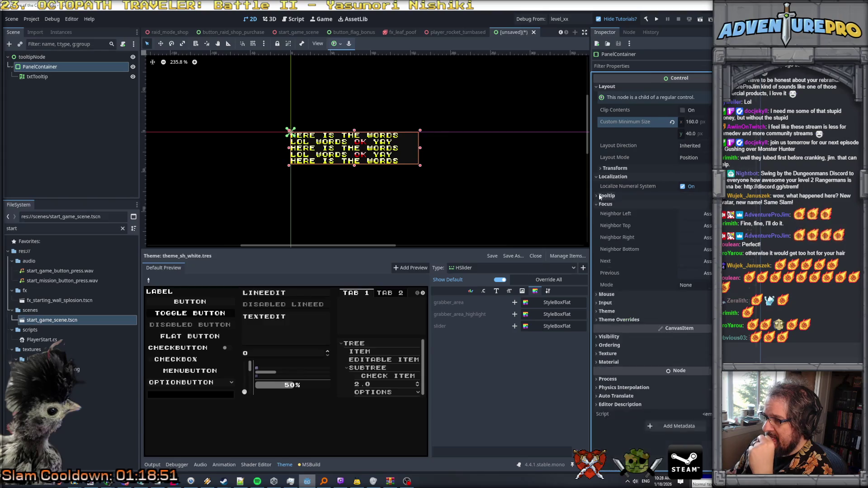
pyautogui.click(597, 177)
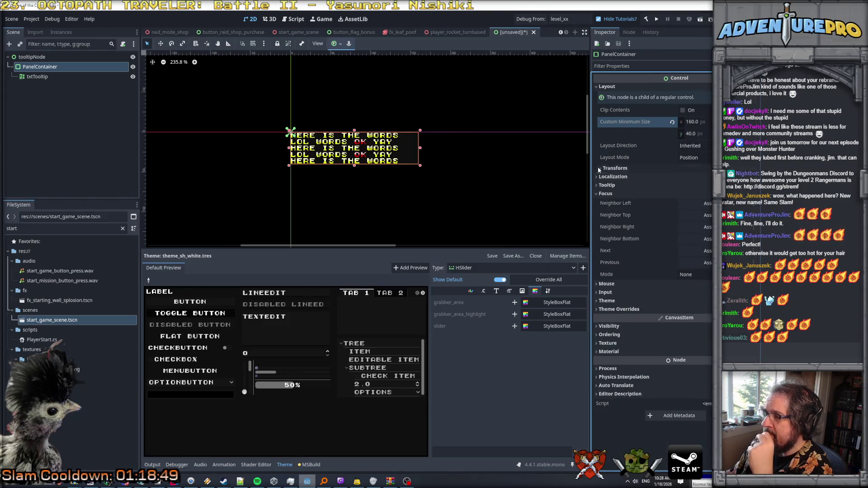
pyautogui.click(604, 169)
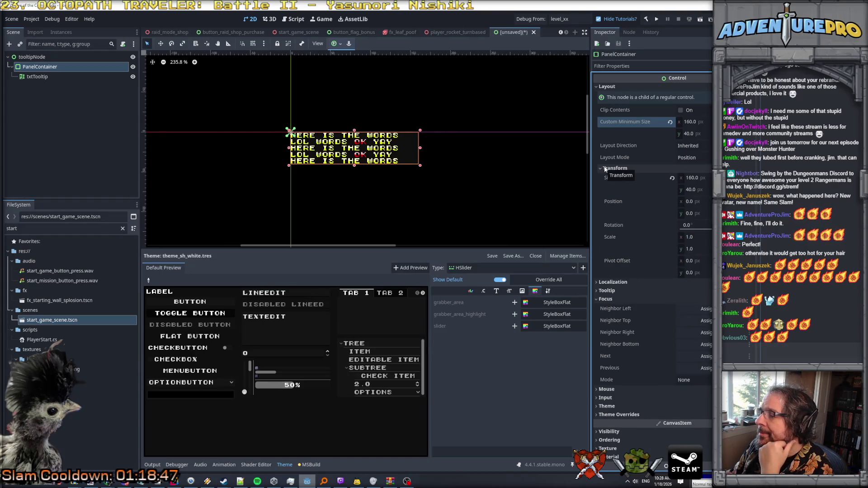
pyautogui.click(39, 76)
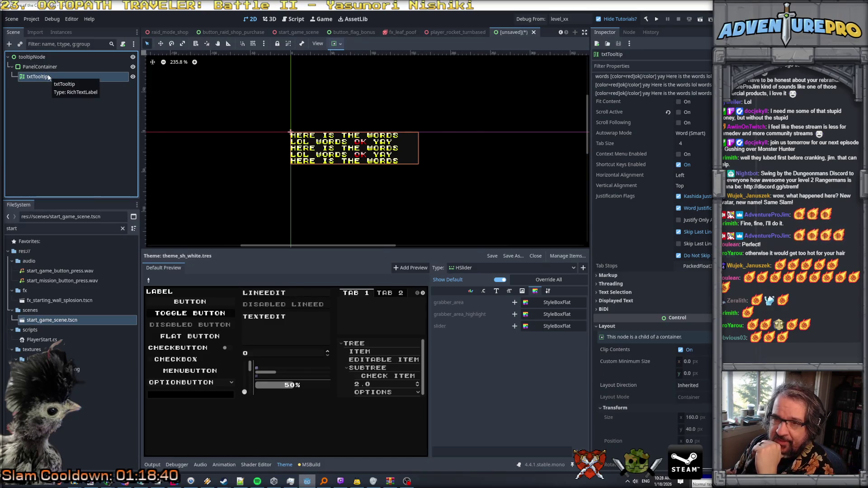
pyautogui.click(41, 67)
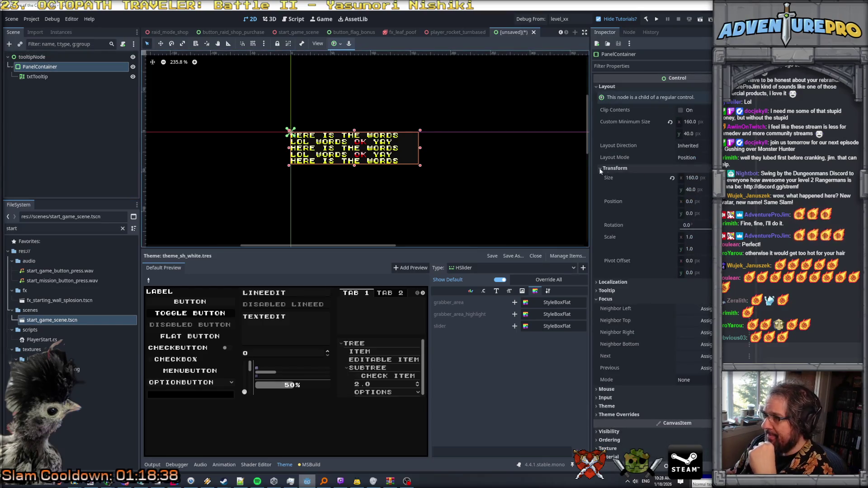
pyautogui.press('XF86AudioLowerVolume')
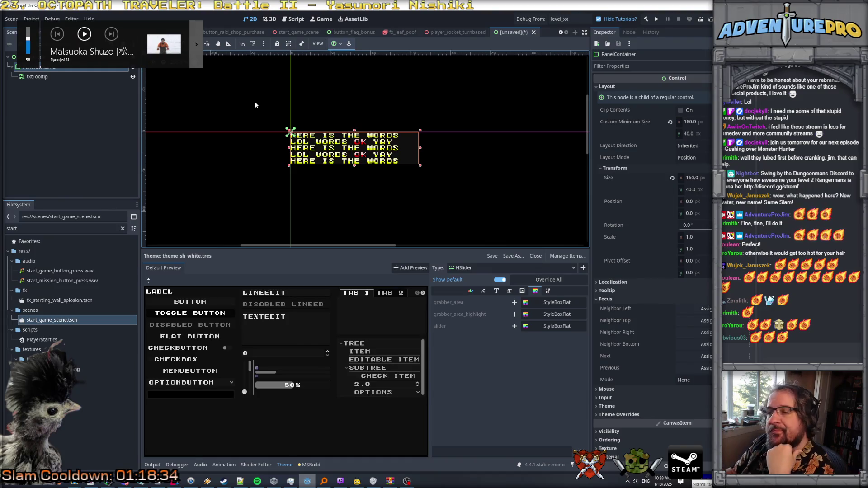
pyautogui.click(76, 88)
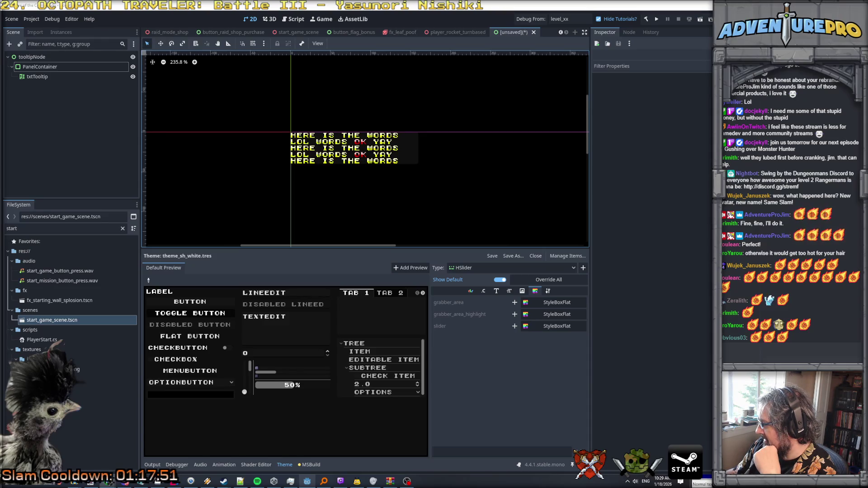
pyautogui.click(40, 66)
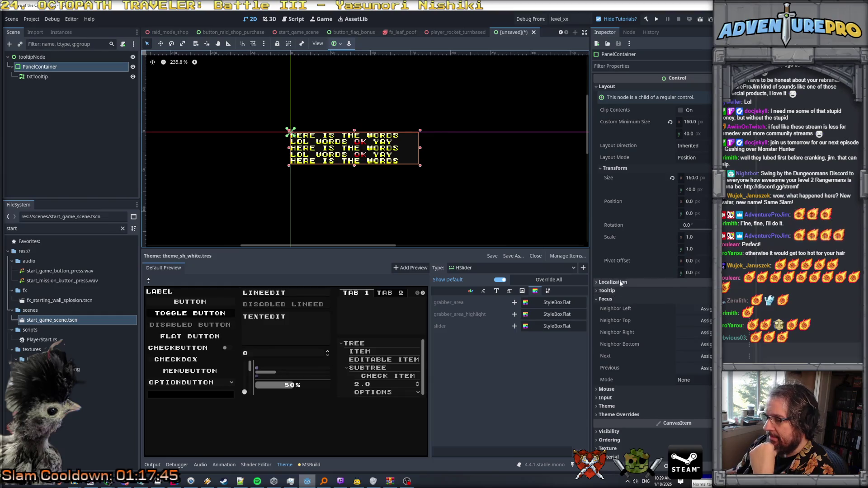
# Step: Search the PanelContainer's properties for 'fil', expand the Mouse and Texture filter groups, then clear the search
pyautogui.click(627, 66)
pyautogui.write('fil')
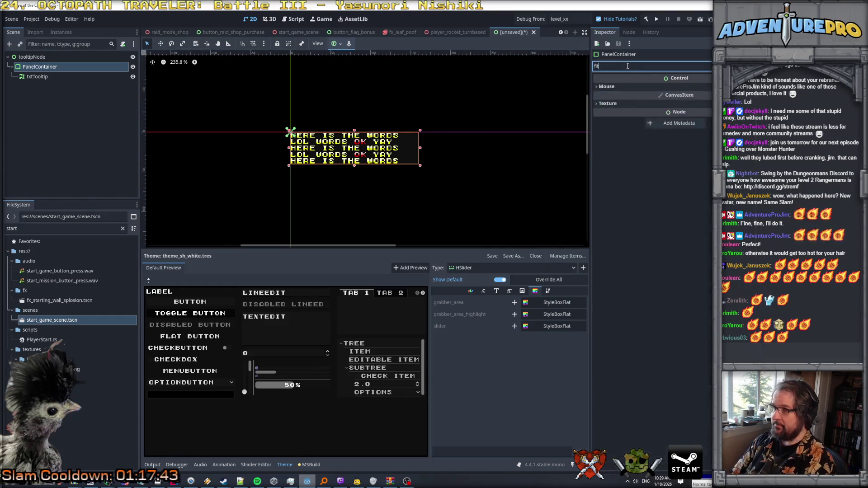
pyautogui.click(611, 104)
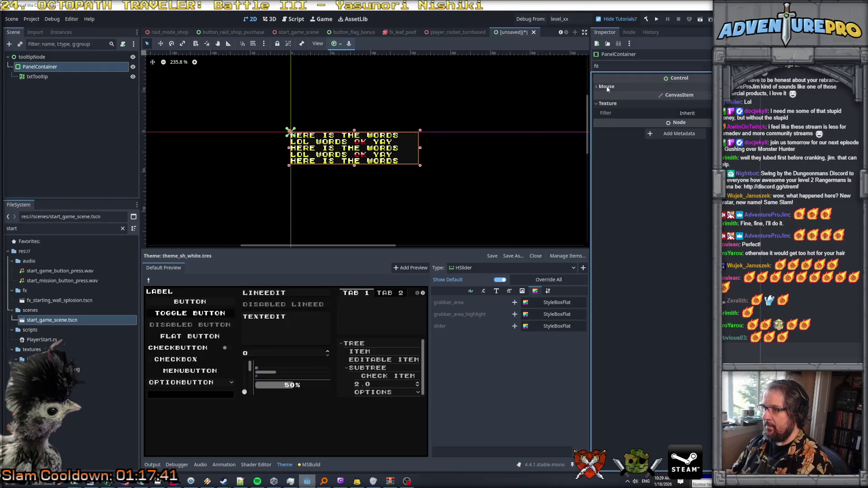
pyautogui.click(619, 83)
pyautogui.click(601, 66)
pyautogui.press('BackSpace')
pyautogui.press('BackSpace')
pyautogui.press('BackSpace')
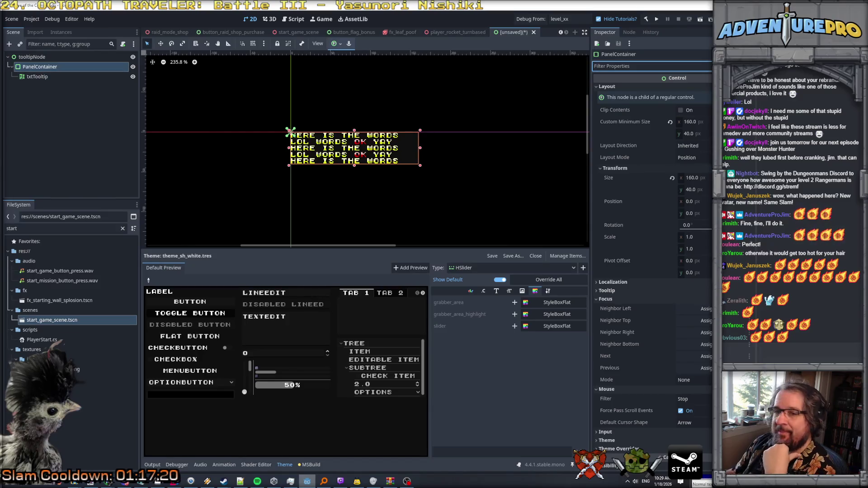
pyautogui.click(47, 78)
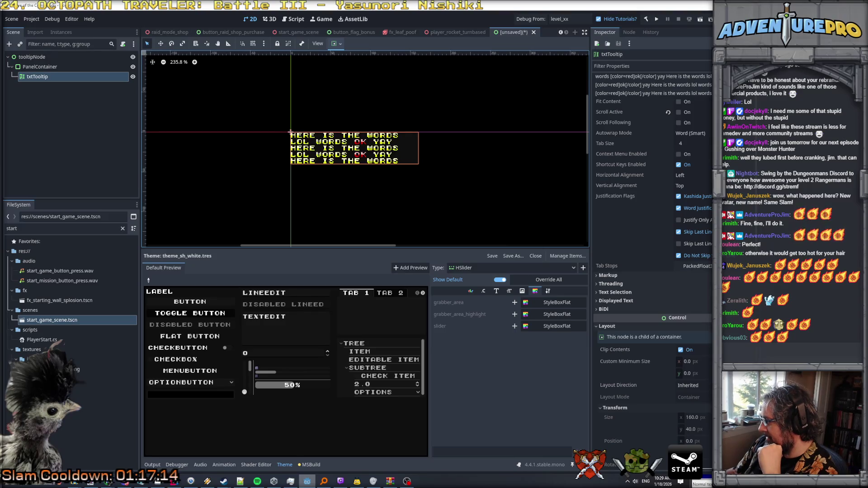
# Step: Set txtTooltip's Custom Minimum Size to x 160 and y 40 px
pyautogui.scroll(-4, 674, 273)
pyautogui.click(707, 262)
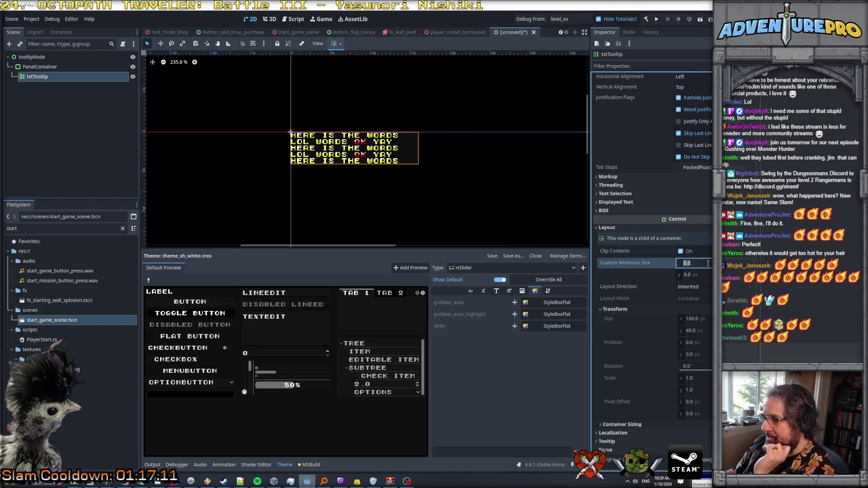
pyautogui.write('160')
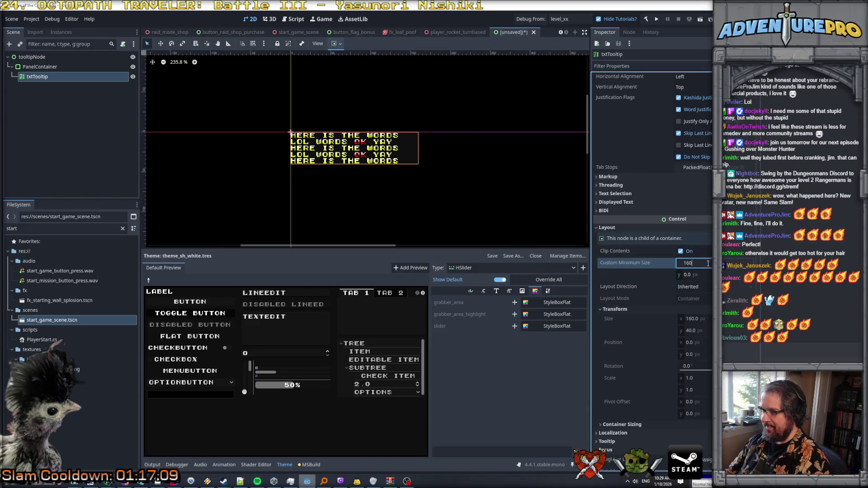
pyautogui.press('Tab')
pyautogui.write('4')
pyautogui.press('Return')
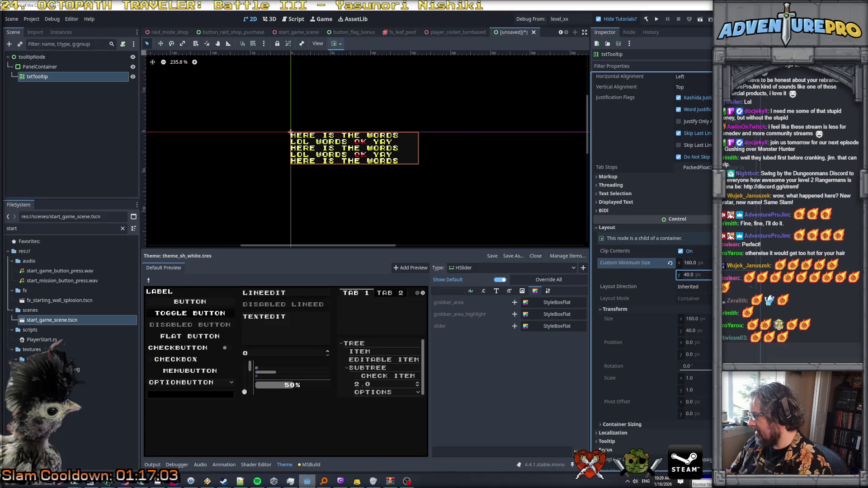
pyautogui.scroll(4, 651, 204)
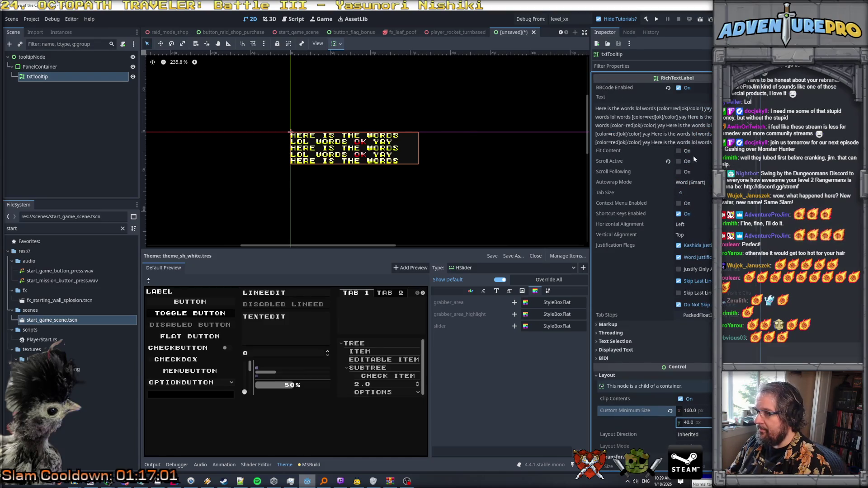
pyautogui.click(678, 150)
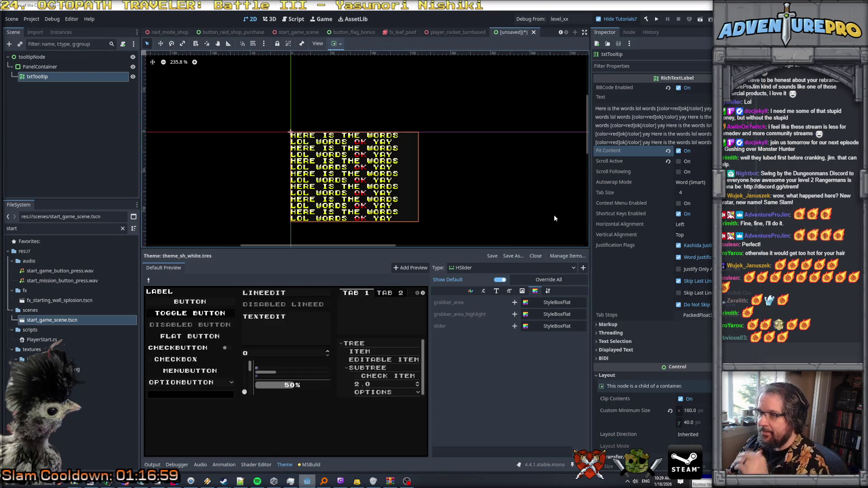
# Step: Reselect the PanelContainer to confirm it has grown to 160 × 112 px
pyautogui.click(33, 68)
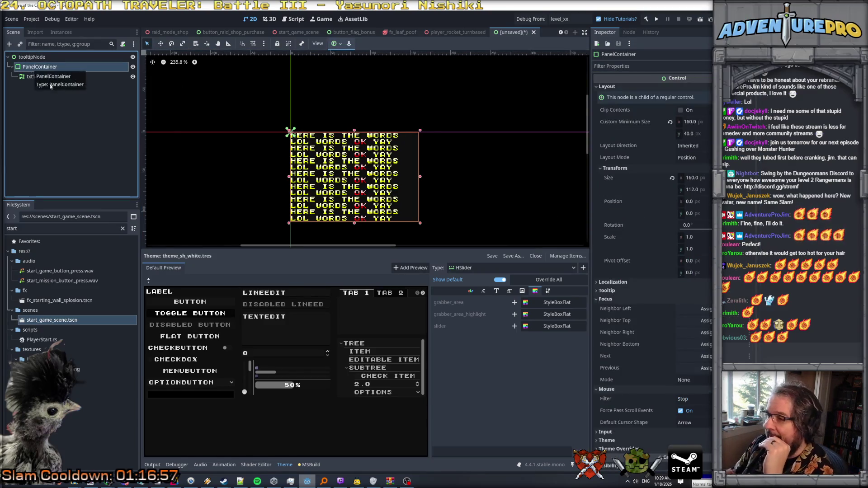
pyautogui.click(42, 78)
pyautogui.click(45, 66)
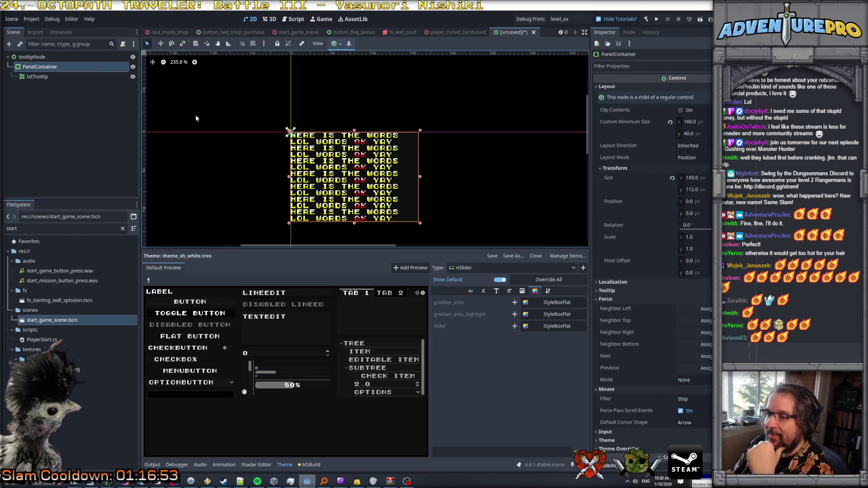
pyautogui.scroll(4, 360, 161)
pyautogui.scroll(-2, 359, 161)
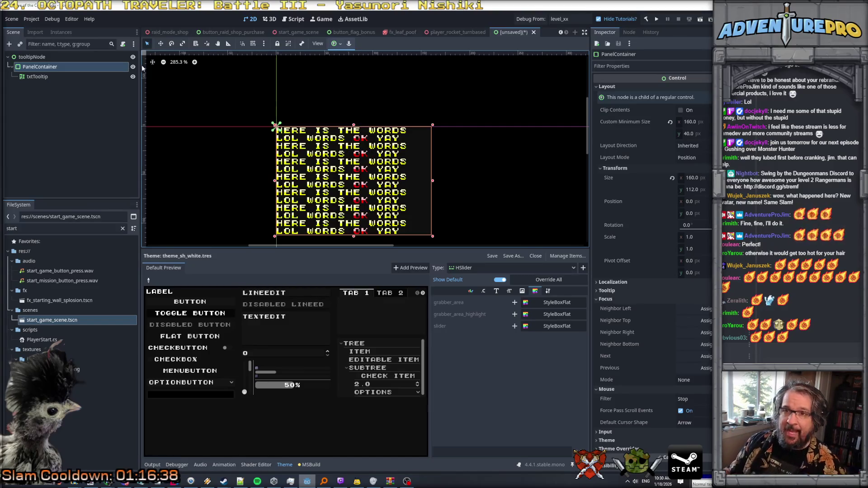
pyautogui.rightClick(46, 69)
# Step: Add a NinePatchRect child to the PanelContainer and move it above txtTooltip
pyautogui.click(72, 74)
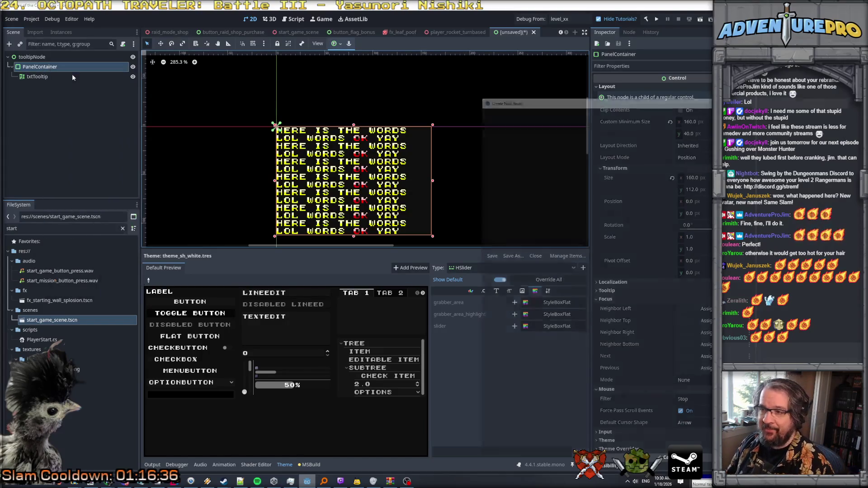
pyautogui.write('nine')
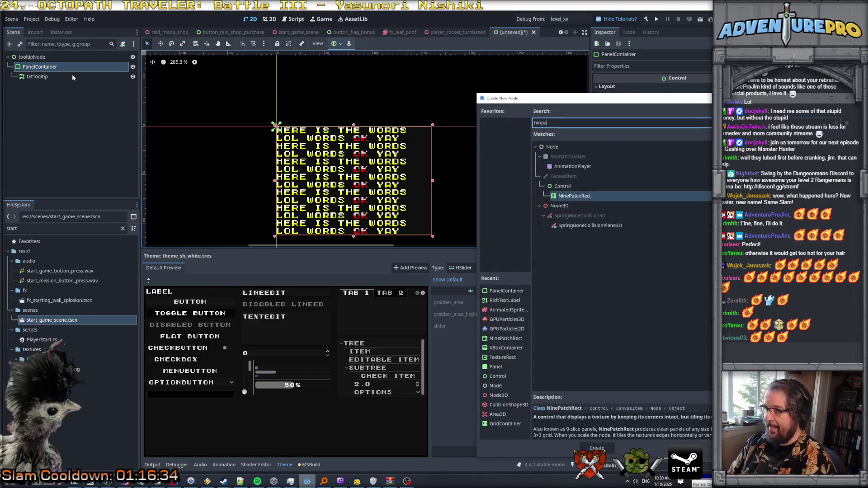
pyautogui.press('Return')
pyautogui.moveTo(48, 87); pyautogui.dragTo(45, 76)
# Step: Assign the orange 9slice frame texture to the NinePatchRect and toggle Draw Center on and off
pyautogui.click(691, 87)
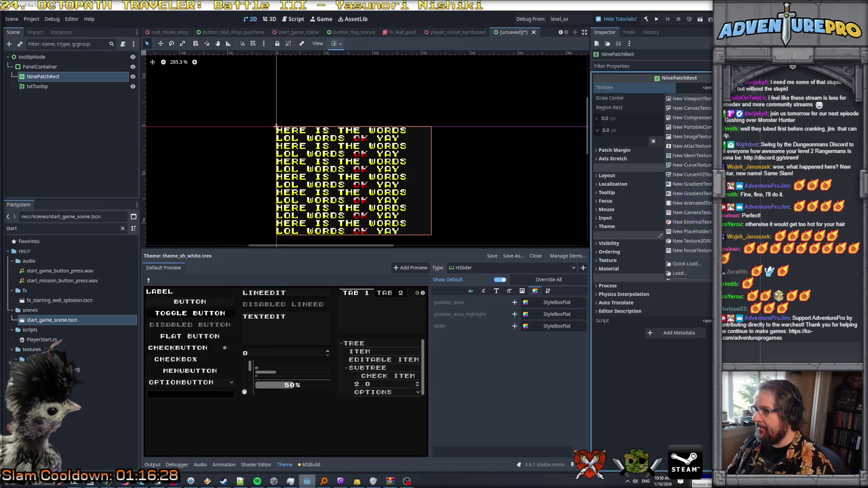
pyautogui.click(683, 264)
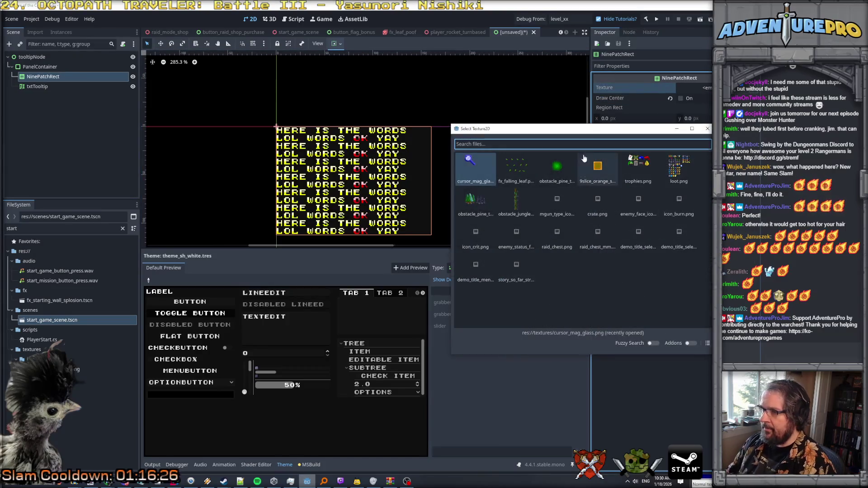
pyautogui.doubleClick(595, 168)
pyautogui.scroll(4, 428, 154)
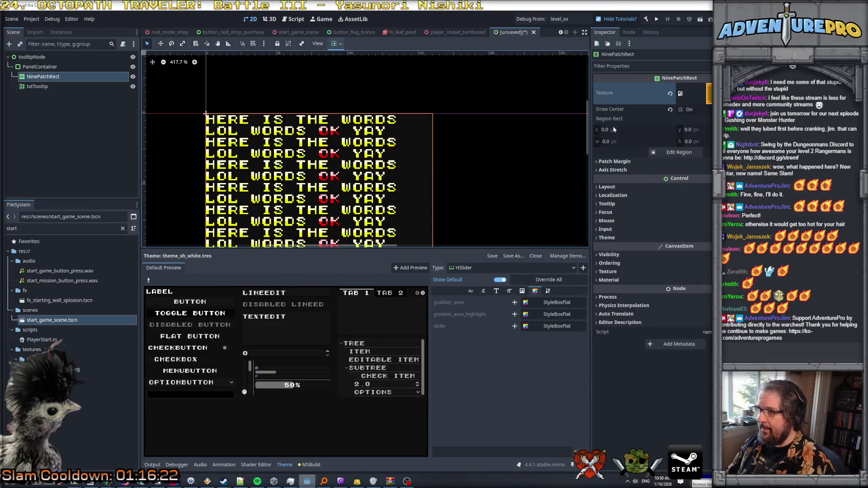
pyautogui.click(681, 110)
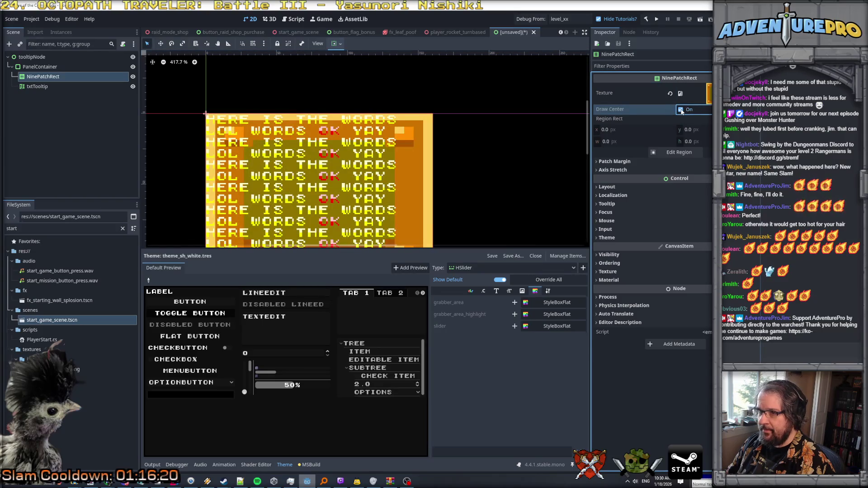
pyautogui.click(681, 110)
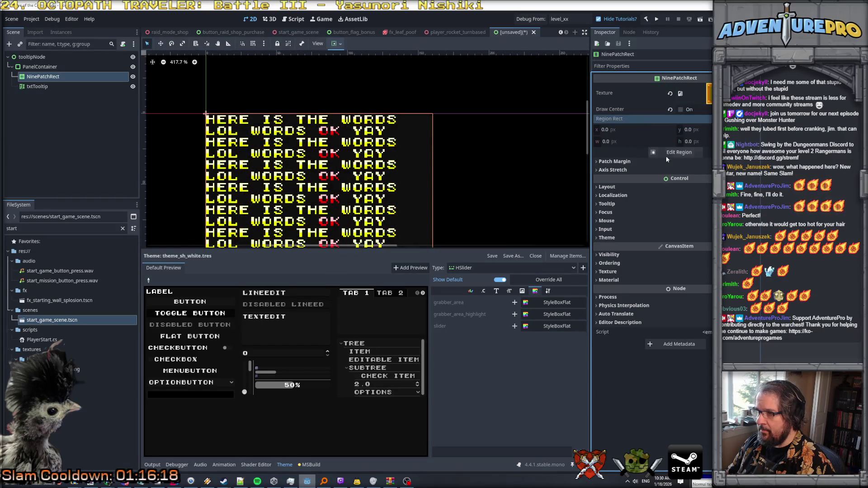
pyautogui.click(660, 154)
# Step: Drag the region handles to a 14 × 14 px area at 5, 5 and close the Region Editor
pyautogui.moveTo(531, 191)
pyautogui.mouseDown()
pyautogui.moveTo(552, 192)
pyautogui.moveTo(552, 216)
pyautogui.mouseUp()
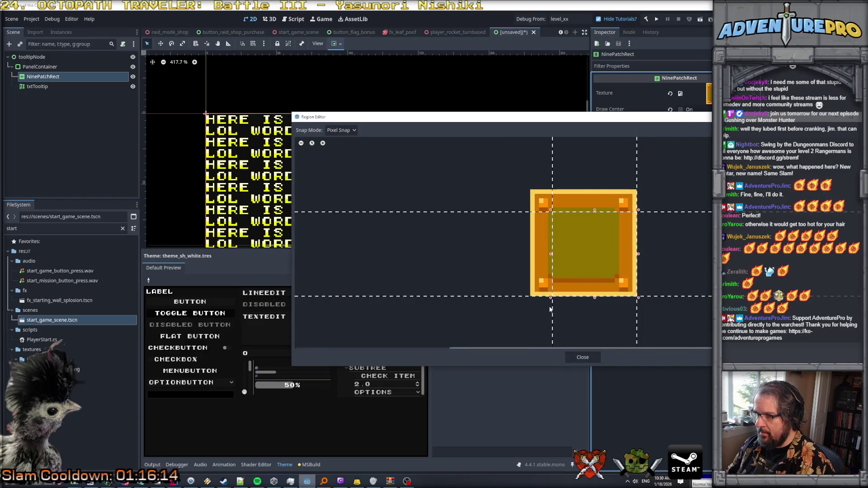
pyautogui.moveTo(594, 298); pyautogui.dragTo(596, 276)
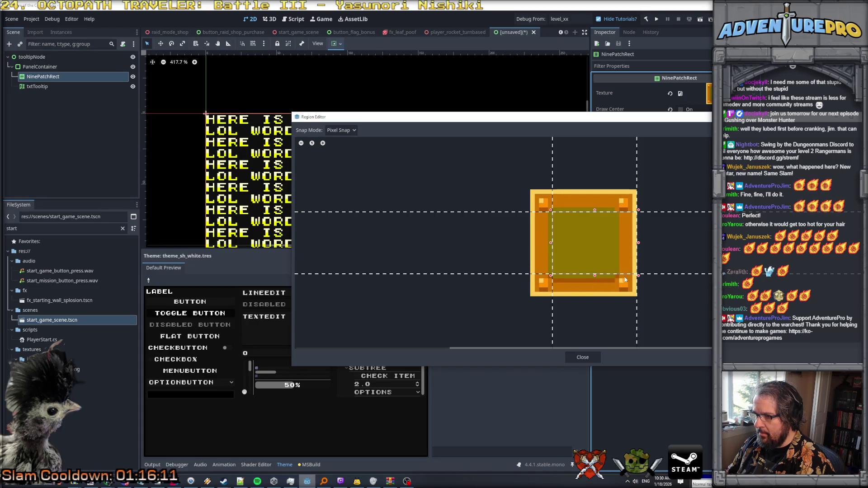
pyautogui.moveTo(637, 244); pyautogui.dragTo(615, 246)
pyautogui.click(582, 357)
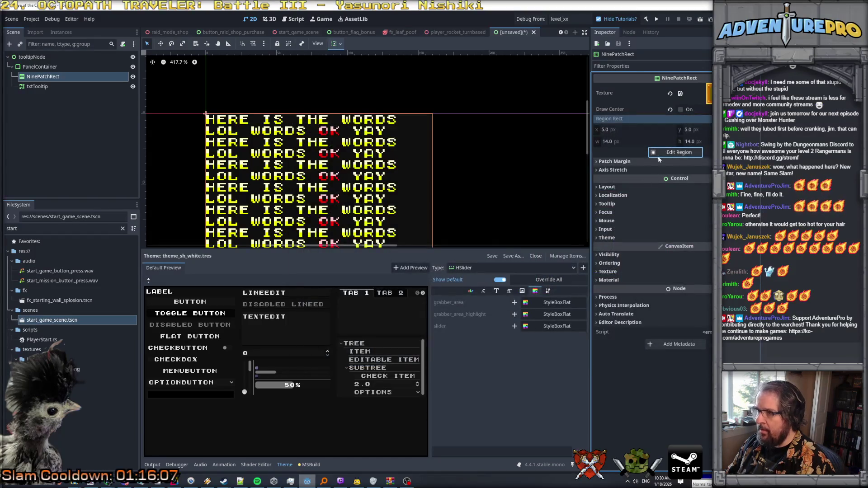
pyautogui.click(631, 162)
pyautogui.click(691, 171)
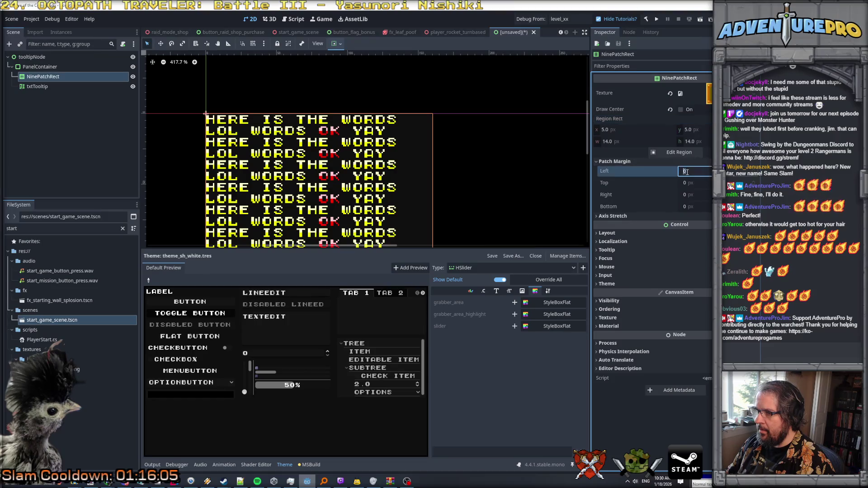
# Step: Confirm the left patch margin, then adjust the region edges and left and top margin guides
pyautogui.press('Return')
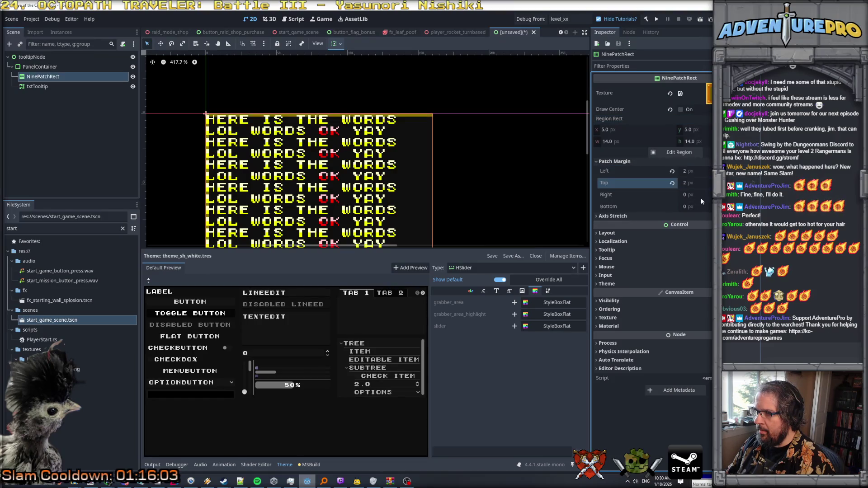
pyautogui.click(679, 152)
pyautogui.moveTo(519, 175); pyautogui.dragTo(647, 307)
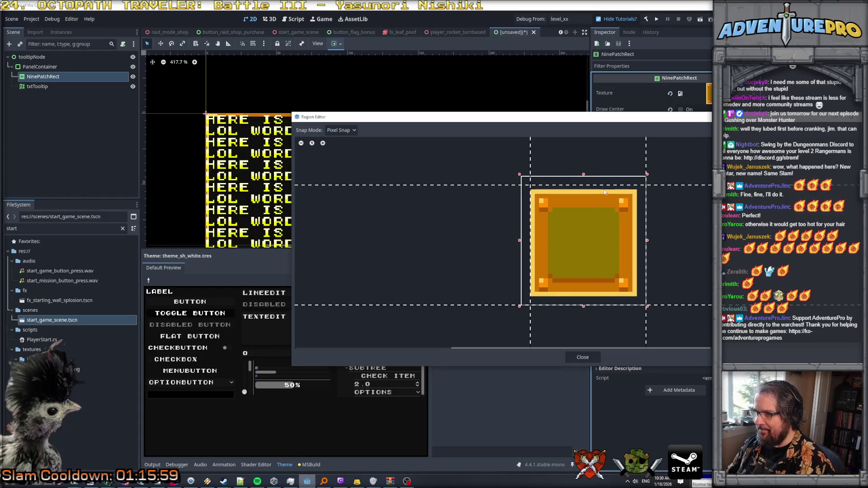
pyautogui.moveTo(583, 175)
pyautogui.mouseDown()
pyautogui.moveTo(585, 206)
pyautogui.moveTo(587, 179)
pyautogui.mouseUp()
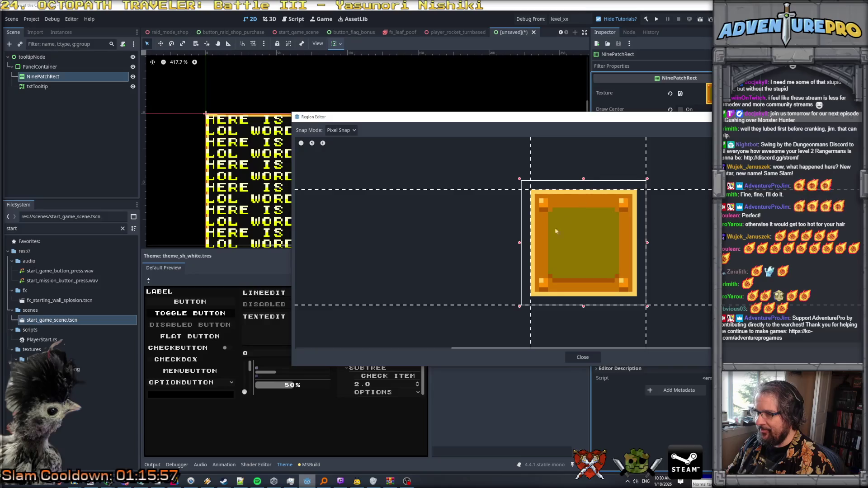
pyautogui.moveTo(531, 261)
pyautogui.mouseDown()
pyautogui.moveTo(553, 257)
pyautogui.moveTo(529, 244)
pyautogui.mouseUp()
pyautogui.moveTo(588, 181); pyautogui.dragTo(587, 189)
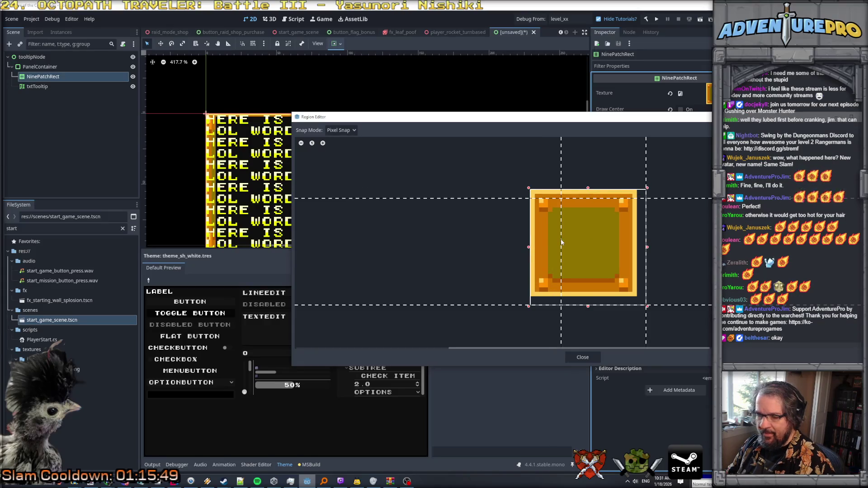
pyautogui.moveTo(561, 242); pyautogui.dragTo(552, 244)
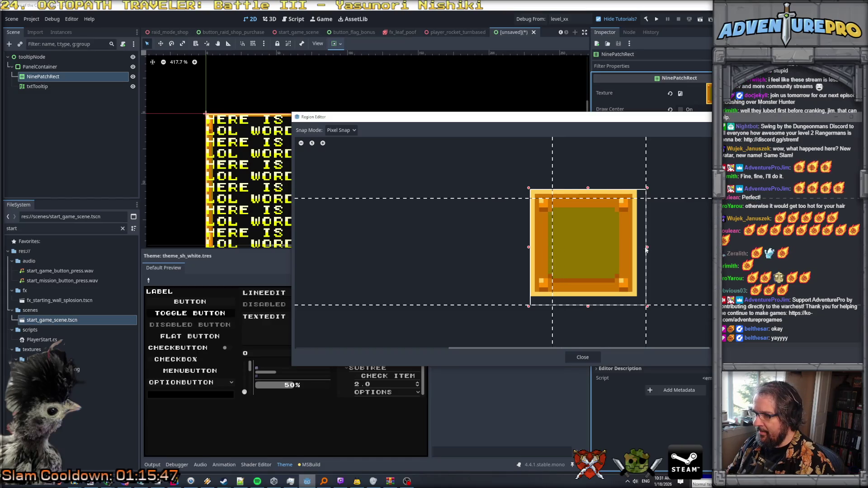
pyautogui.moveTo(646, 247); pyautogui.dragTo(617, 251)
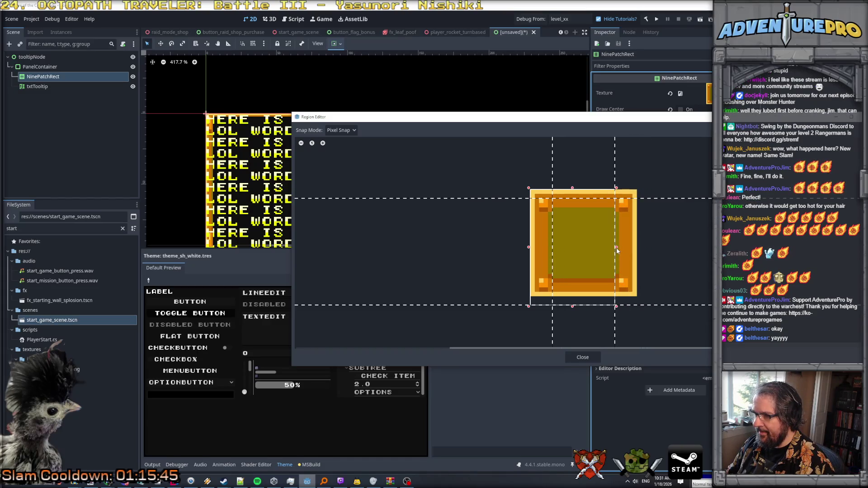
pyautogui.moveTo(572, 308); pyautogui.dragTo(575, 277)
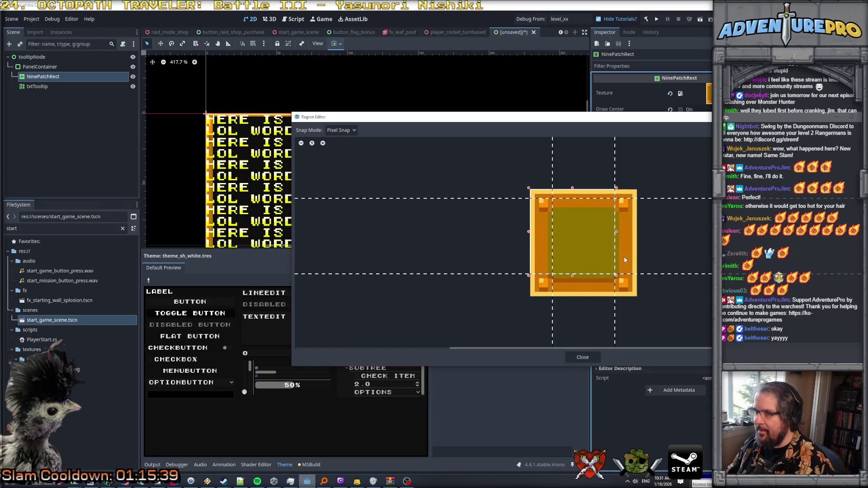
# Step: Move the Region Editor aside and redraw the region around the frame texture, then close it
pyautogui.moveTo(408, 119); pyautogui.dragTo(637, 127)
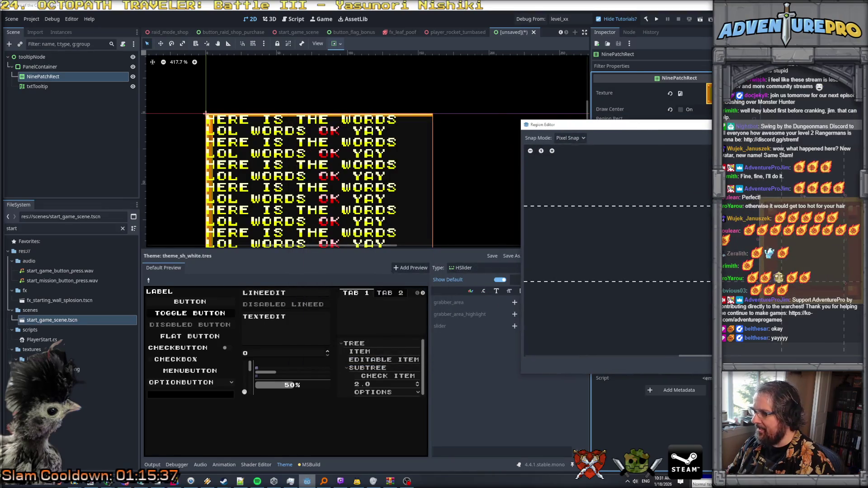
pyautogui.moveTo(615, 206); pyautogui.dragTo(615, 220)
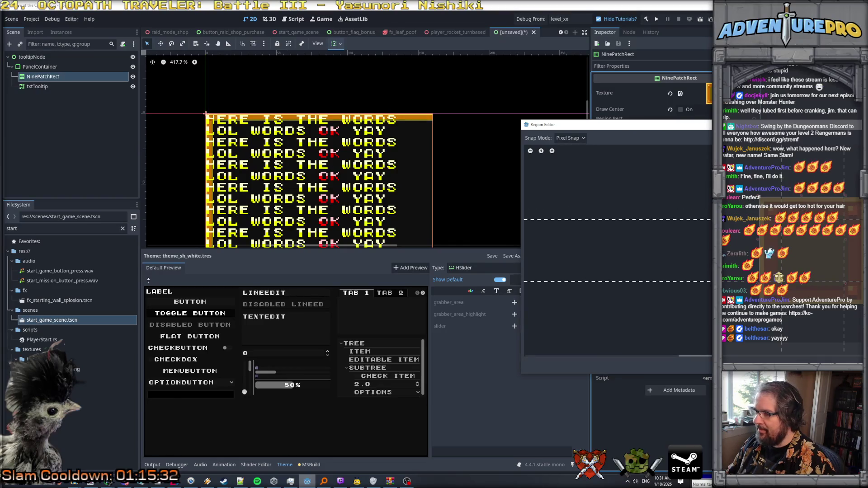
pyautogui.moveTo(615, 124); pyautogui.dragTo(247, 117)
pyautogui.moveTo(479, 189)
pyautogui.mouseDown()
pyautogui.moveTo(507, 190)
pyautogui.moveTo(482, 195)
pyautogui.mouseUp()
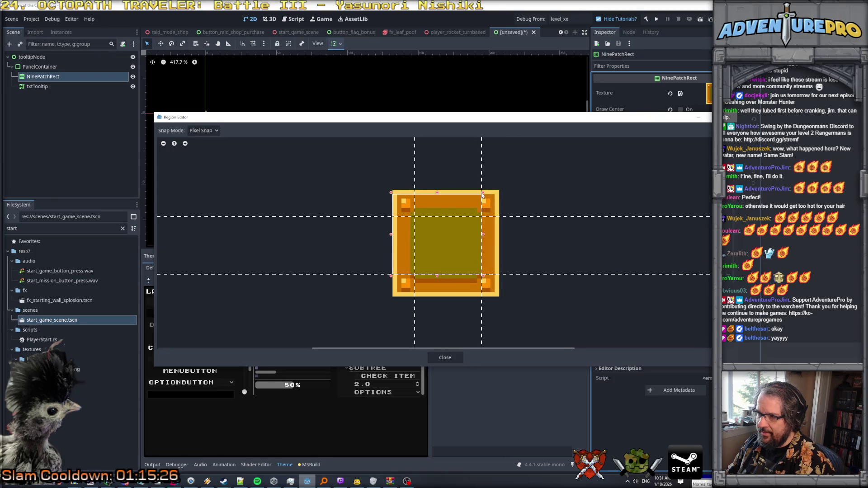
pyautogui.moveTo(482, 276); pyautogui.dragTo(527, 316)
pyautogui.moveTo(391, 192)
pyautogui.mouseDown()
pyautogui.moveTo(391, 177)
pyautogui.moveTo(371, 177)
pyautogui.mouseUp()
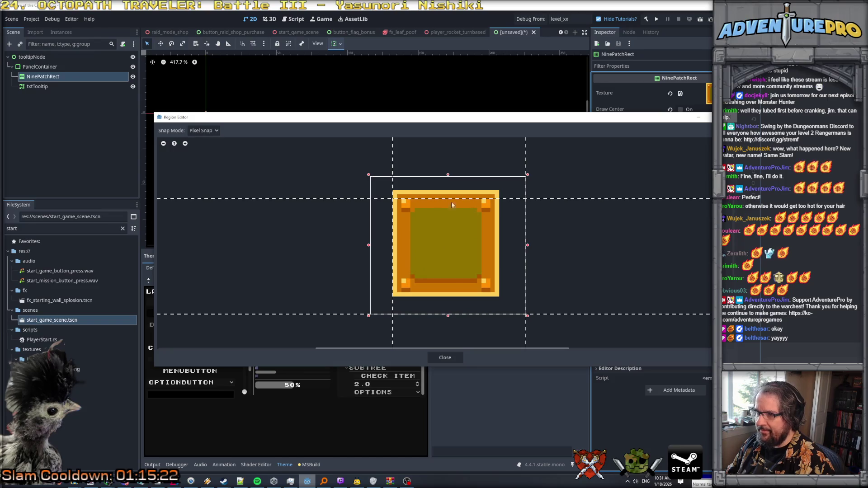
pyautogui.moveTo(527, 245)
pyautogui.mouseDown()
pyautogui.moveTo(505, 246)
pyautogui.moveTo(513, 246)
pyautogui.mouseUp()
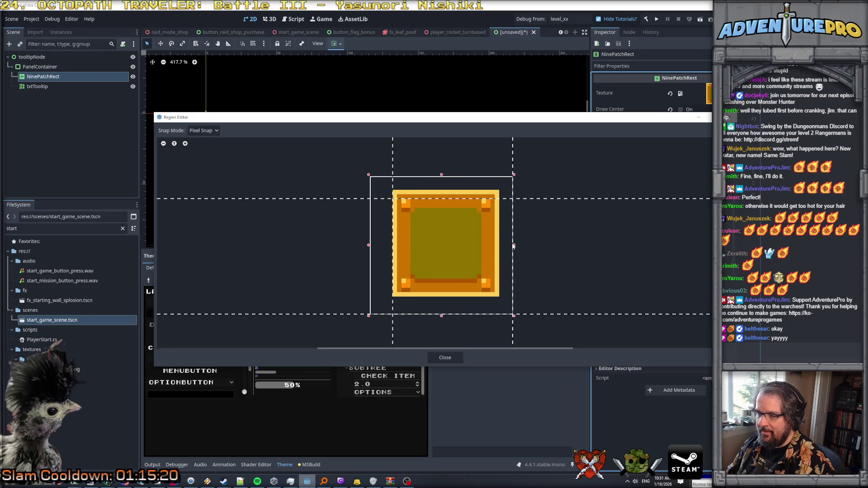
pyautogui.moveTo(315, 228)
pyautogui.mouseDown()
pyautogui.moveTo(383, 293)
pyautogui.moveTo(370, 275)
pyautogui.mouseUp()
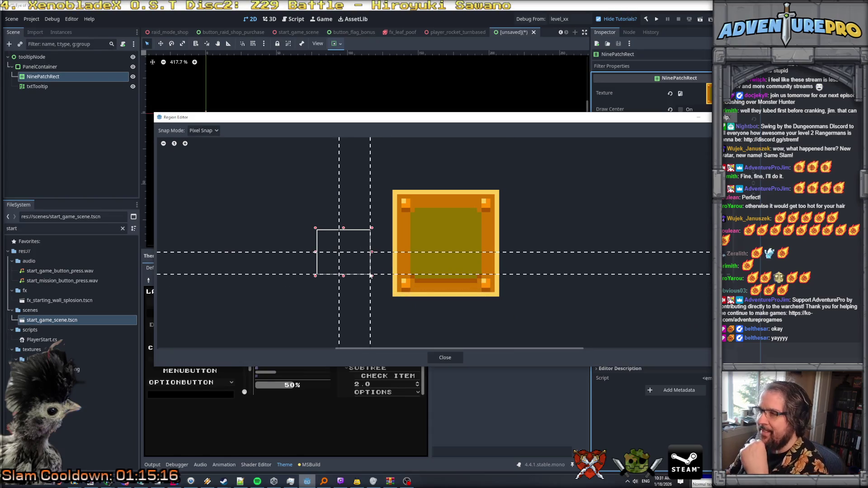
pyautogui.moveTo(445, 118); pyautogui.dragTo(279, 99)
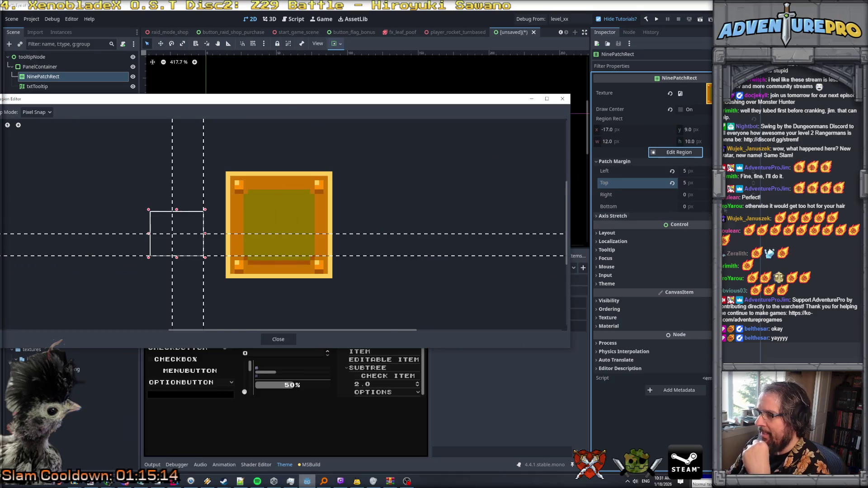
pyautogui.click(295, 334)
# Step: Set the NinePatchRect's right and bottom patch margins to 5 px
pyautogui.click(708, 194)
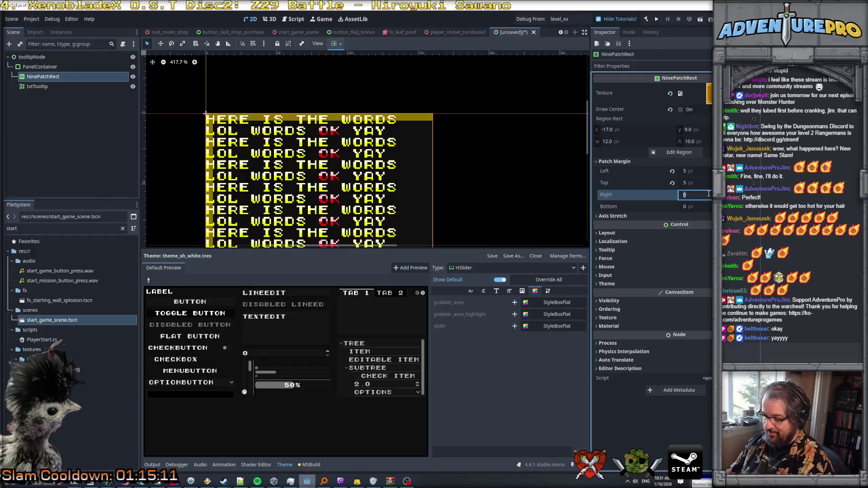
pyautogui.write('5')
pyautogui.press('Return')
pyautogui.click(704, 206)
pyautogui.write('5')
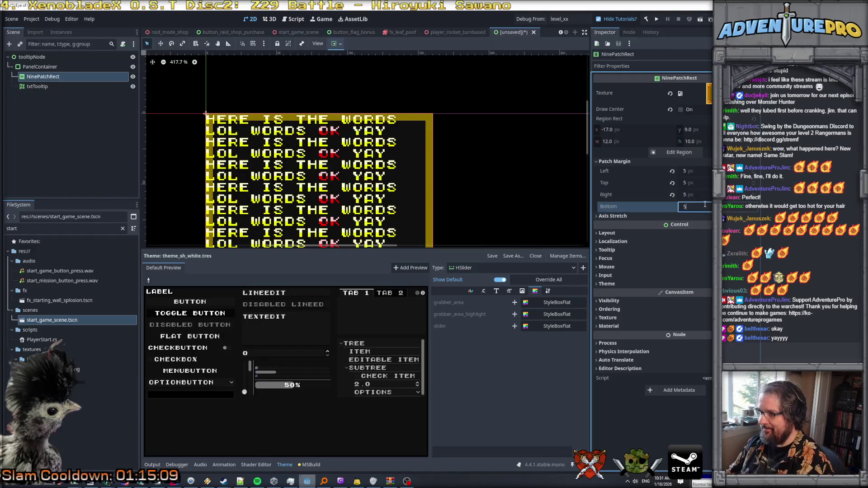
# Step: Refine the region edges and right margin guide to a 24 × 19 region at 0, 5
pyautogui.click(677, 152)
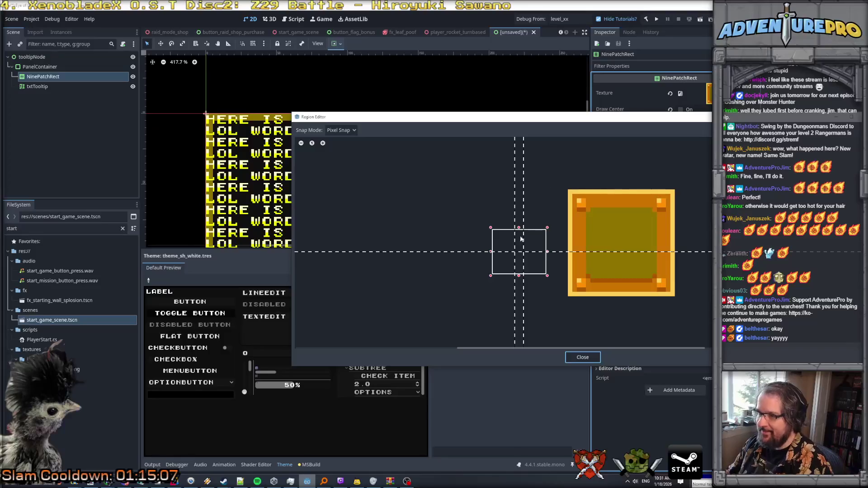
pyautogui.moveTo(521, 254)
pyautogui.mouseDown()
pyautogui.moveTo(541, 228)
pyautogui.moveTo(699, 179)
pyautogui.mouseUp()
pyautogui.moveTo(493, 179); pyautogui.dragTo(570, 192)
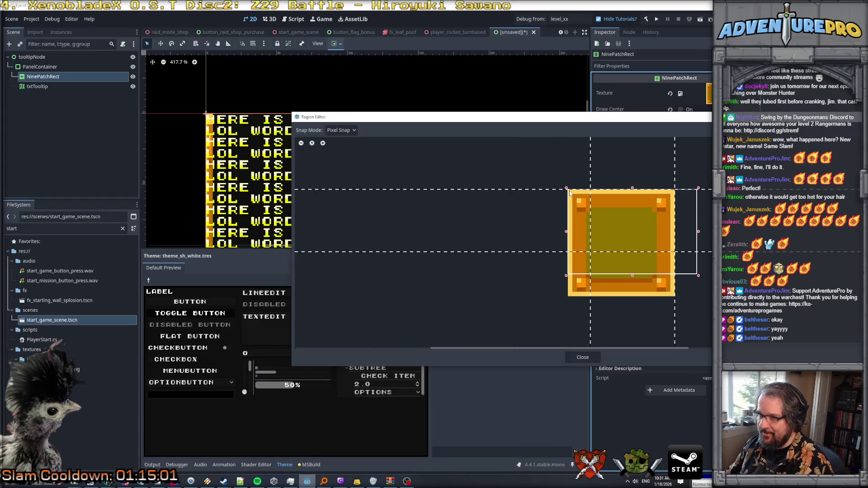
pyautogui.moveTo(566, 276); pyautogui.dragTo(570, 300)
pyautogui.moveTo(699, 299); pyautogui.dragTo(676, 298)
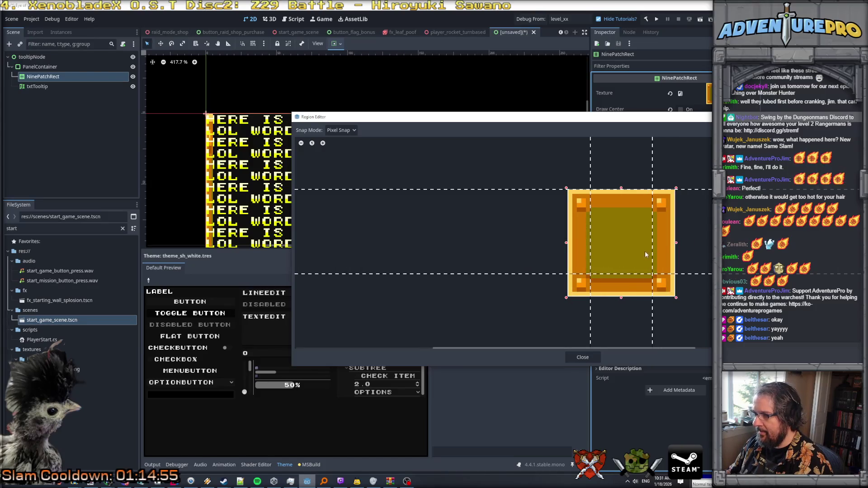
pyautogui.moveTo(653, 251); pyautogui.dragTo(658, 252)
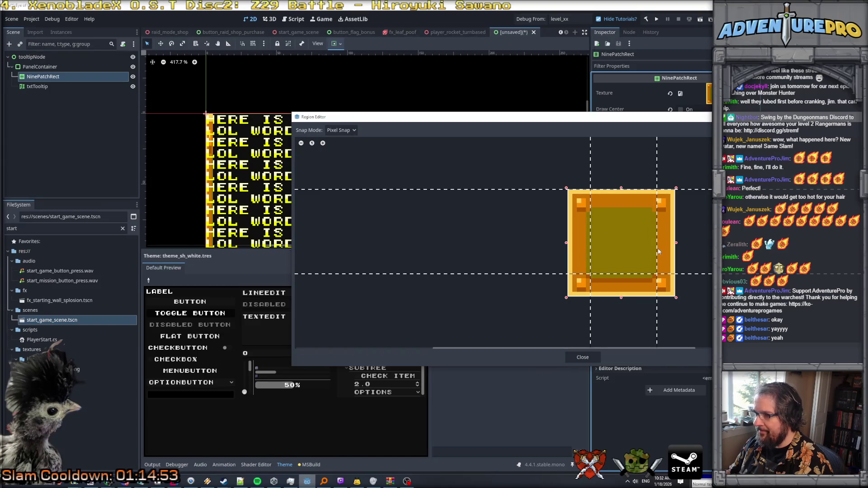
pyautogui.moveTo(622, 189); pyautogui.dragTo(622, 210)
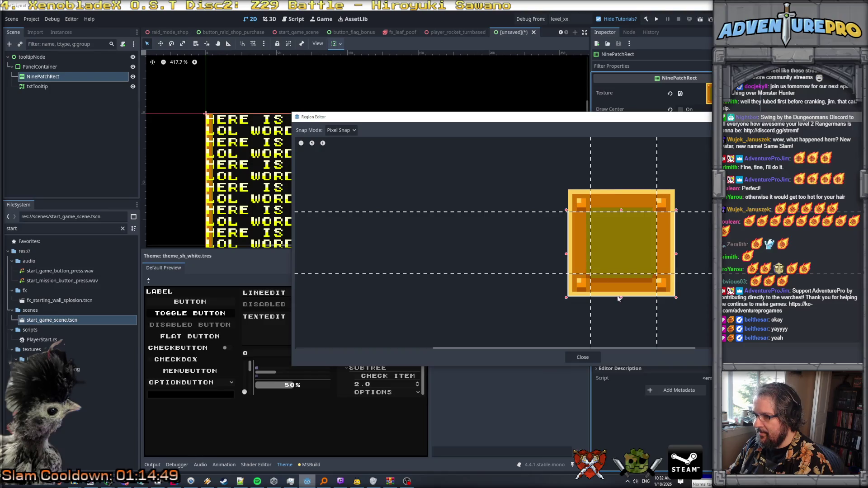
pyautogui.moveTo(621, 297)
pyautogui.mouseDown()
pyautogui.moveTo(620, 288)
pyautogui.moveTo(621, 297)
pyautogui.mouseUp()
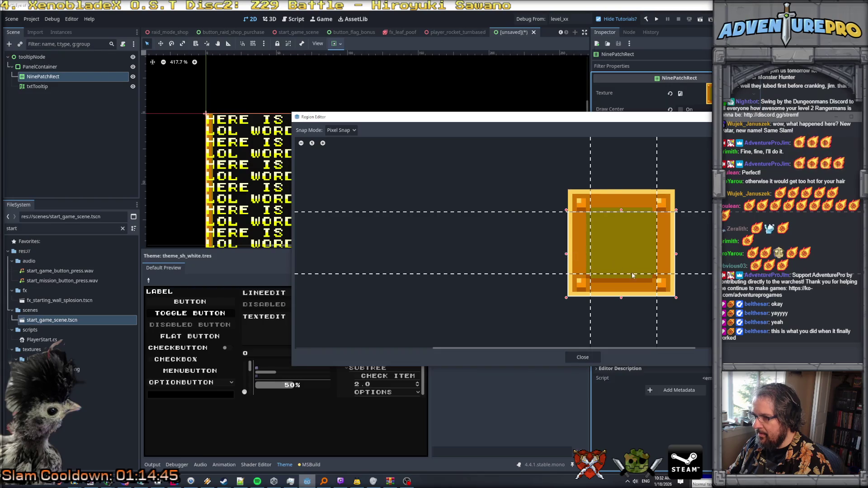
pyautogui.moveTo(654, 244); pyautogui.dragTo(652, 244)
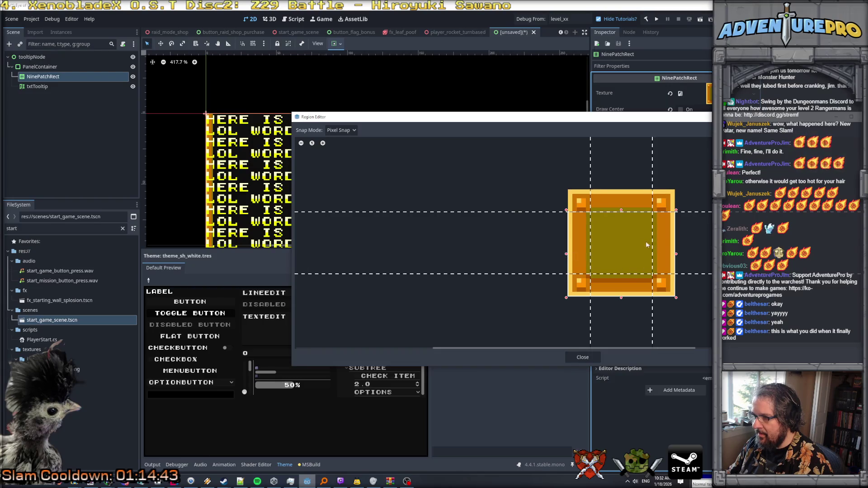
pyautogui.click(583, 357)
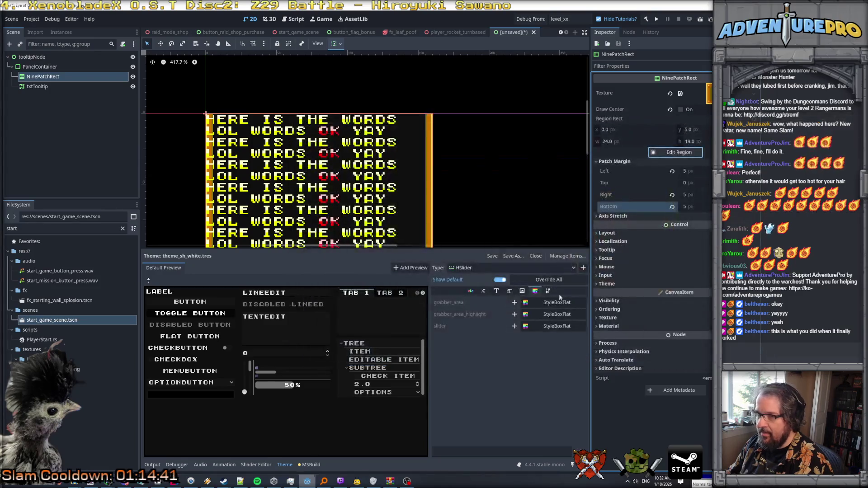
# Step: Lower the top margin guide in the Region Editor and set the top patch margin to 5
pyautogui.scroll(-3, 412, 178)
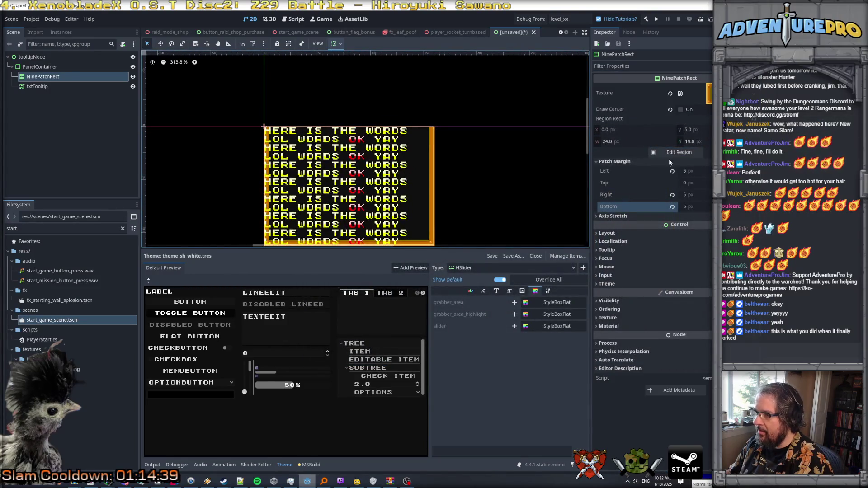
pyautogui.click(674, 152)
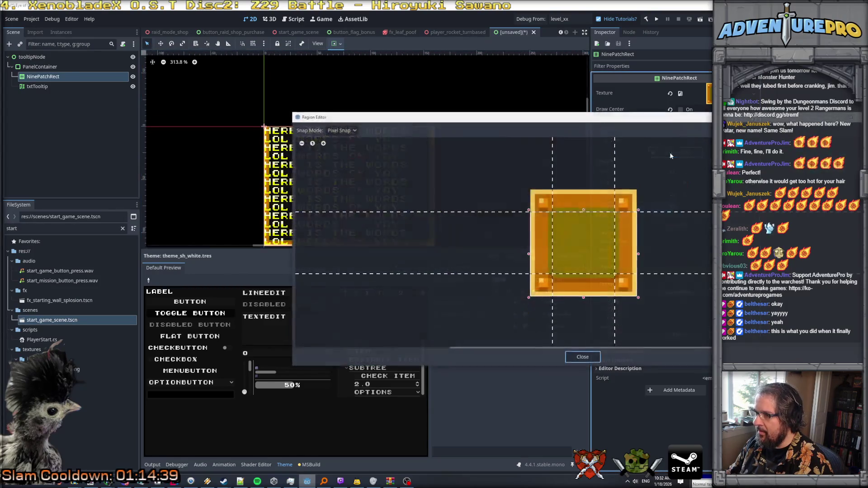
pyautogui.scroll(2, 576, 203)
pyautogui.click(586, 202)
pyautogui.moveTo(585, 199)
pyautogui.mouseDown()
pyautogui.moveTo(586, 170)
pyautogui.moveTo(589, 221)
pyautogui.mouseUp()
pyautogui.scroll(-2, 589, 221)
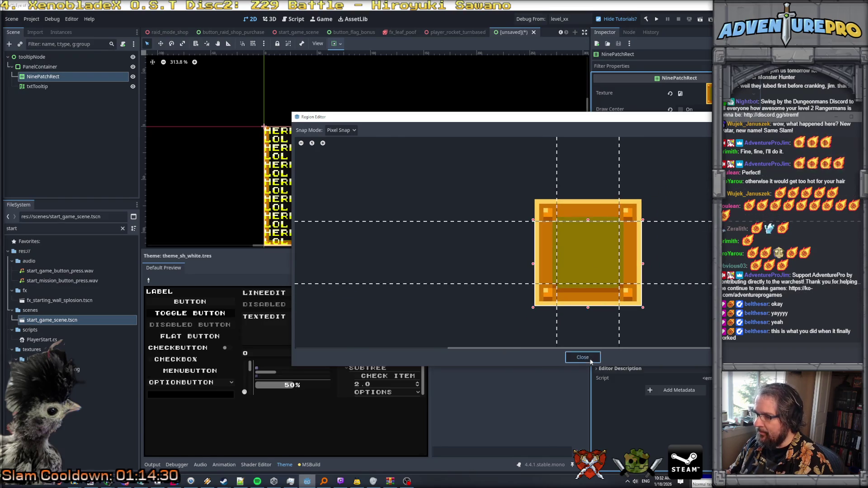
pyautogui.click(583, 357)
pyautogui.click(696, 183)
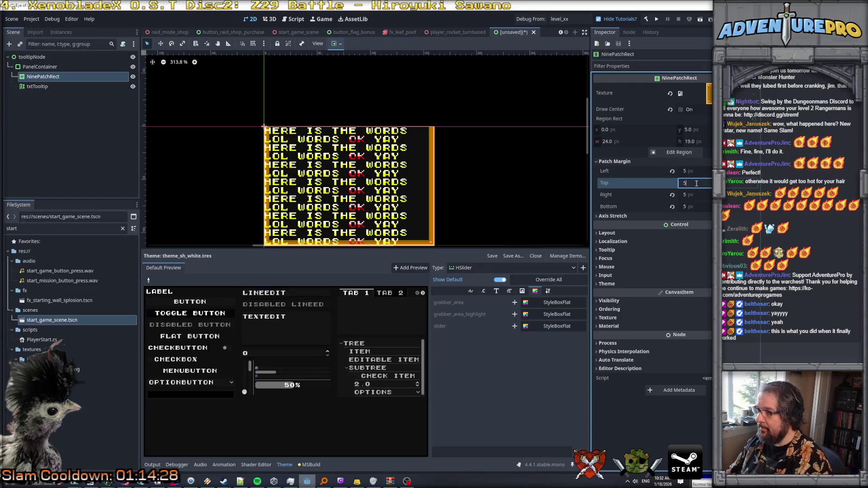
pyautogui.press('Return')
# Step: Extend the region up so it covers the full 24 × 24 texture from 0, 0
pyautogui.click(682, 151)
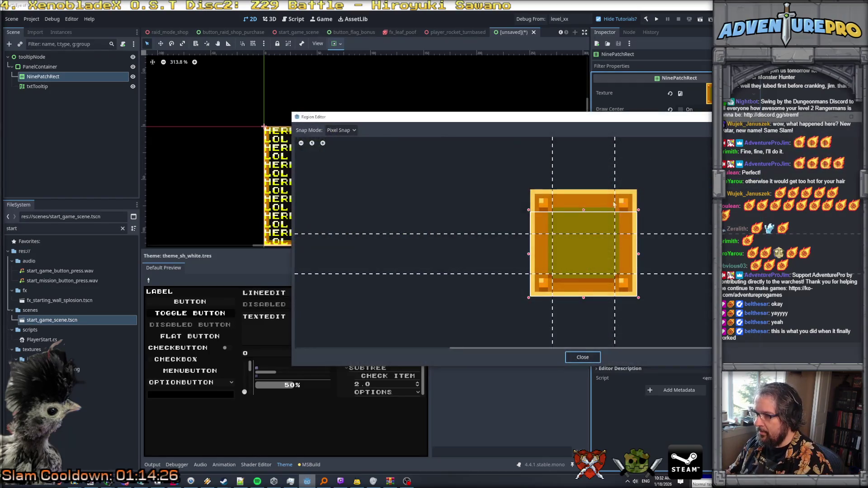
pyautogui.moveTo(584, 210); pyautogui.dragTo(583, 188)
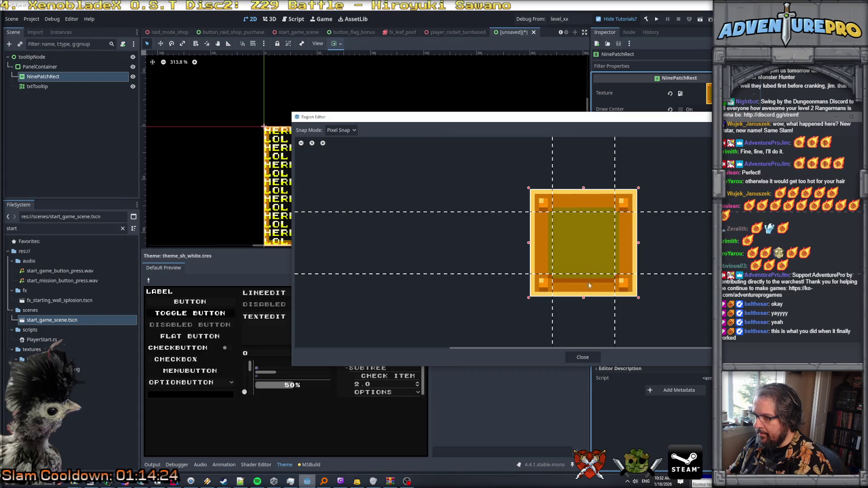
pyautogui.click(583, 357)
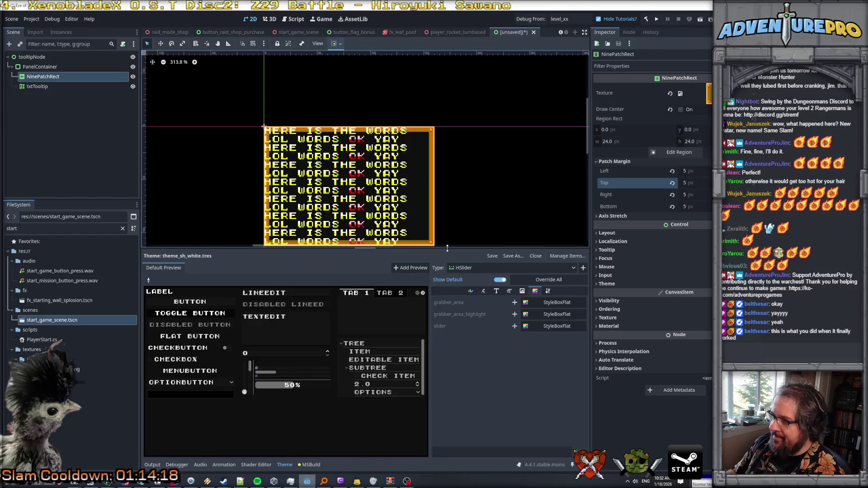
pyautogui.moveTo(447, 252); pyautogui.dragTo(452, 332)
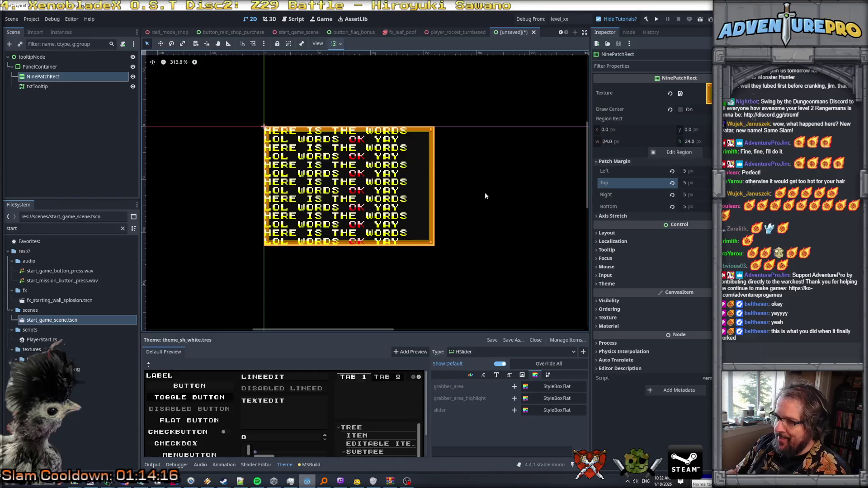
pyautogui.doubleClick(45, 86)
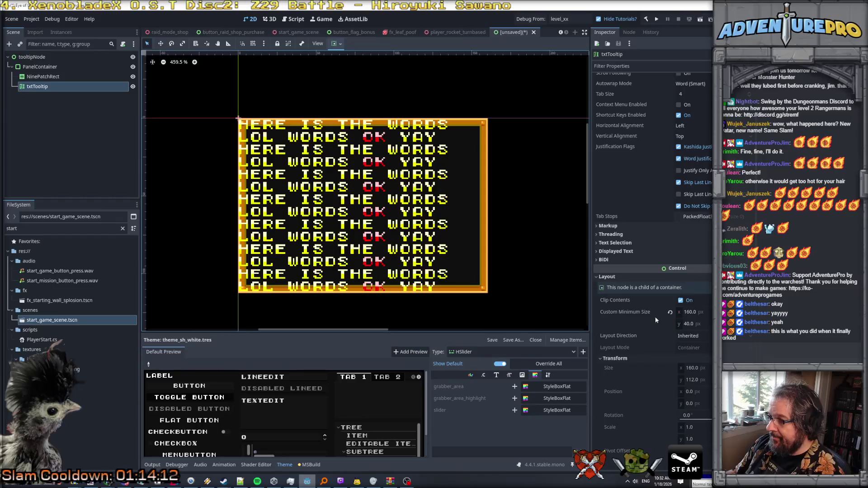
pyautogui.scroll(-5, 671, 349)
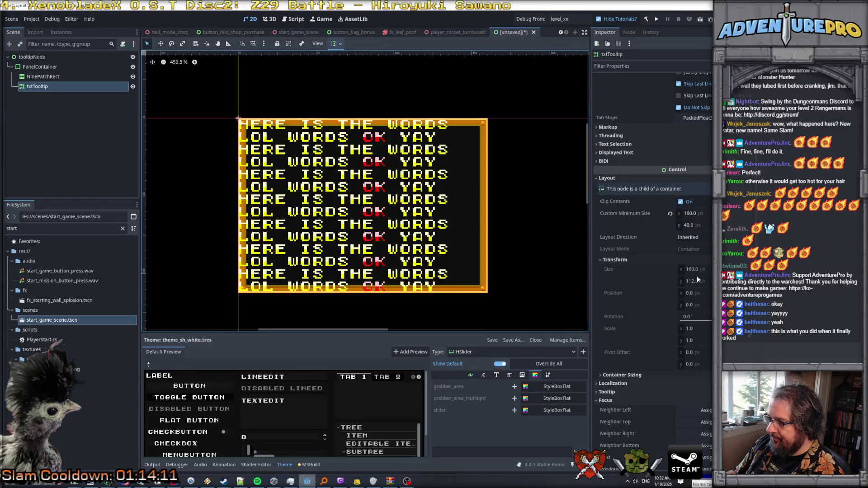
pyautogui.click(698, 297)
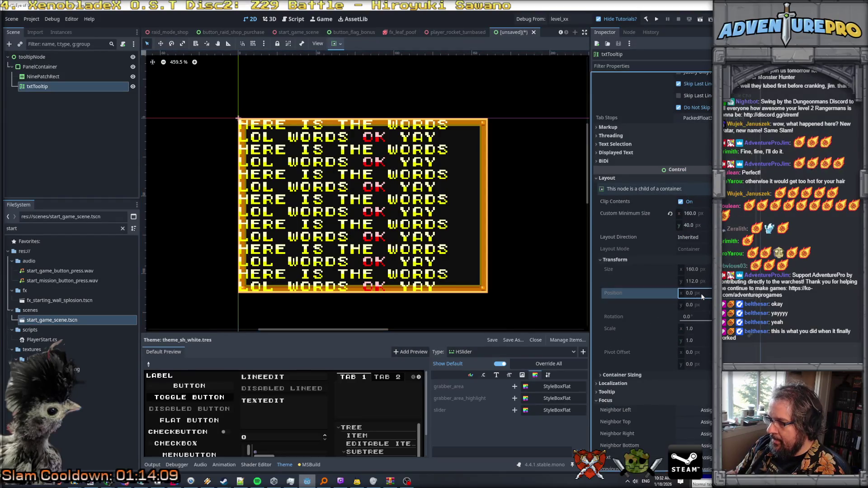
pyautogui.click(60, 78)
pyautogui.click(257, 130)
pyautogui.click(39, 68)
pyautogui.click(68, 87)
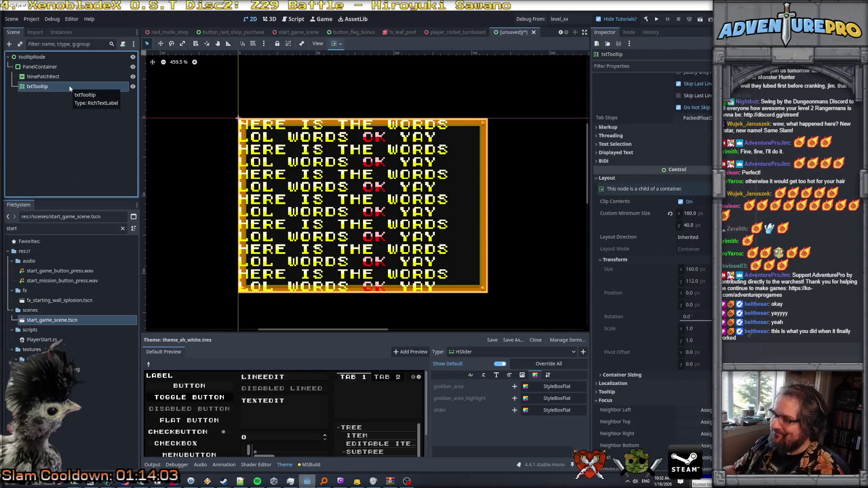
pyautogui.click(40, 67)
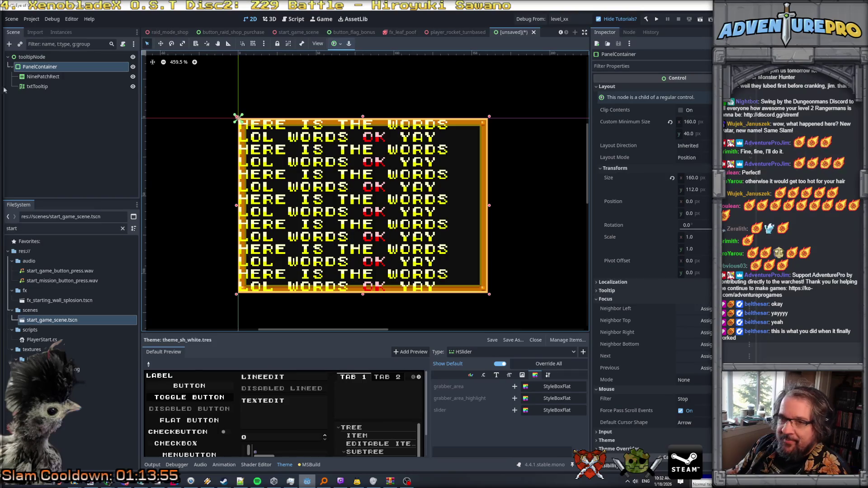
pyautogui.click(48, 78)
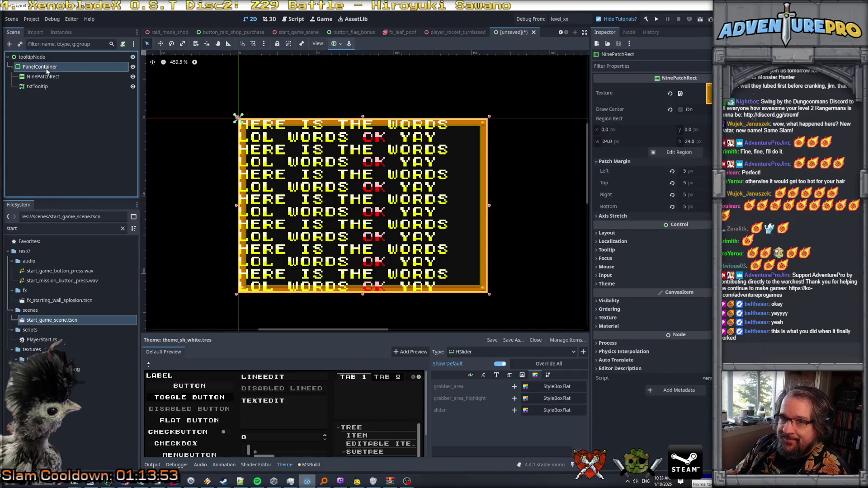
pyautogui.scroll(-5, 646, 186)
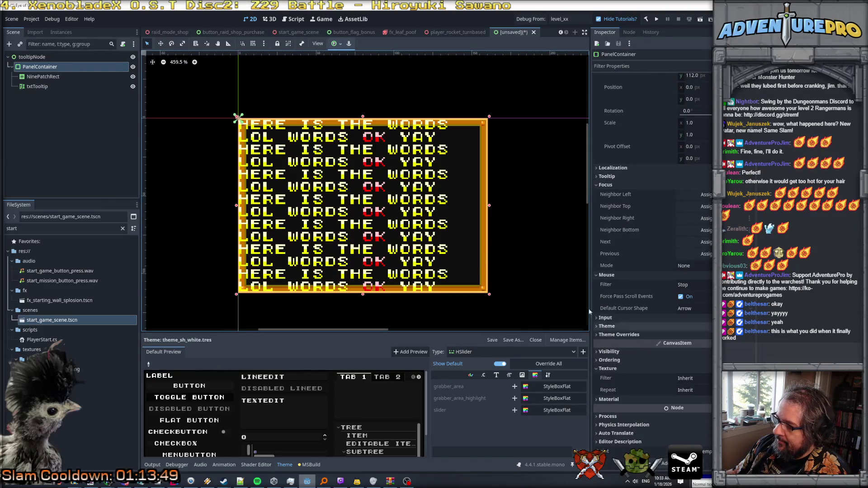
pyautogui.click(48, 86)
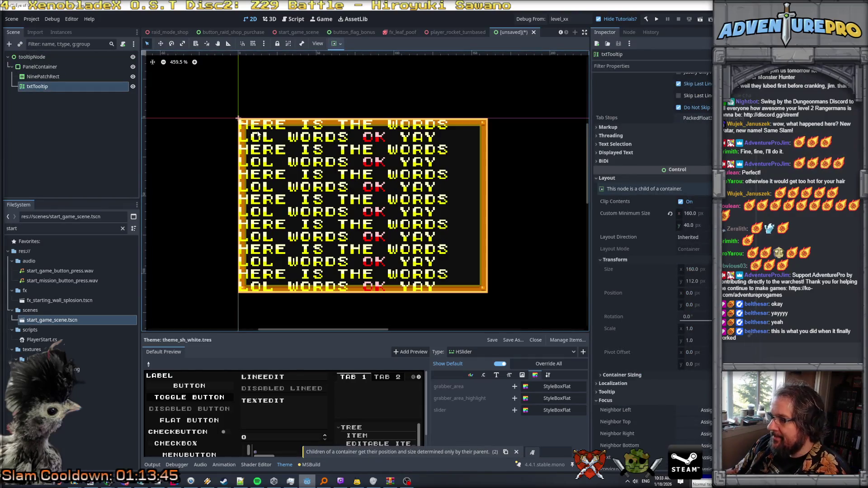
pyautogui.click(44, 68)
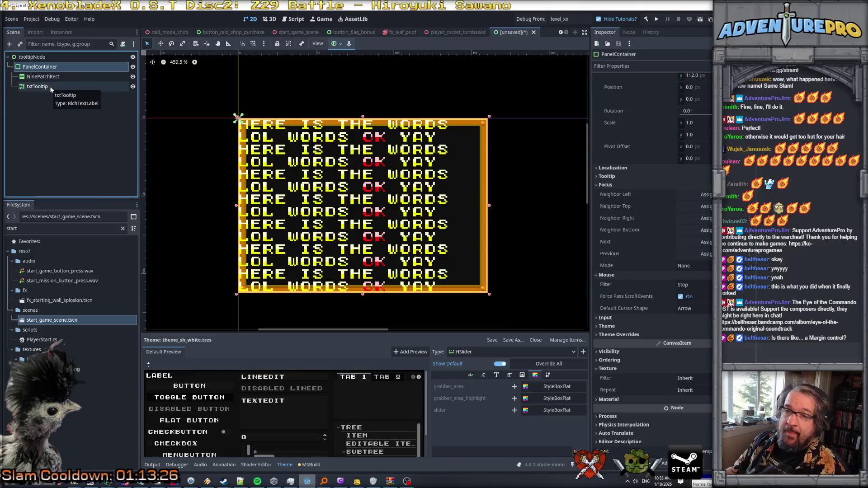
pyautogui.click(50, 86)
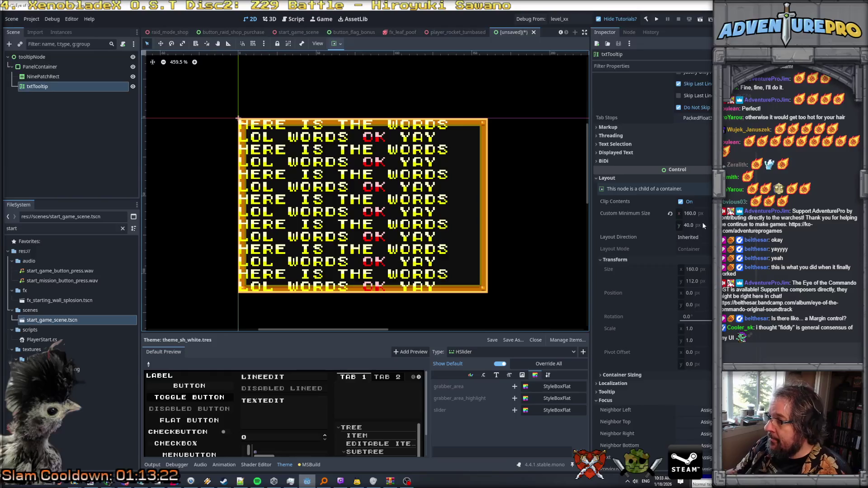
pyautogui.click(695, 238)
pyautogui.click(695, 238)
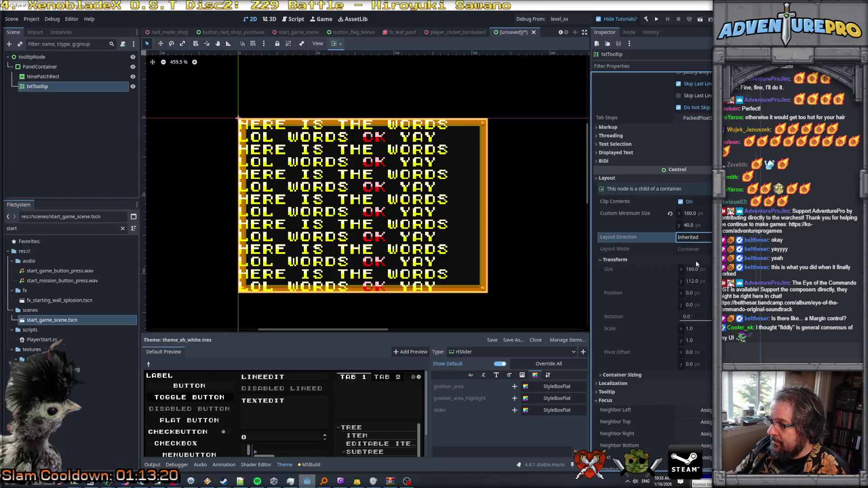
pyautogui.click(695, 272)
pyautogui.click(703, 292)
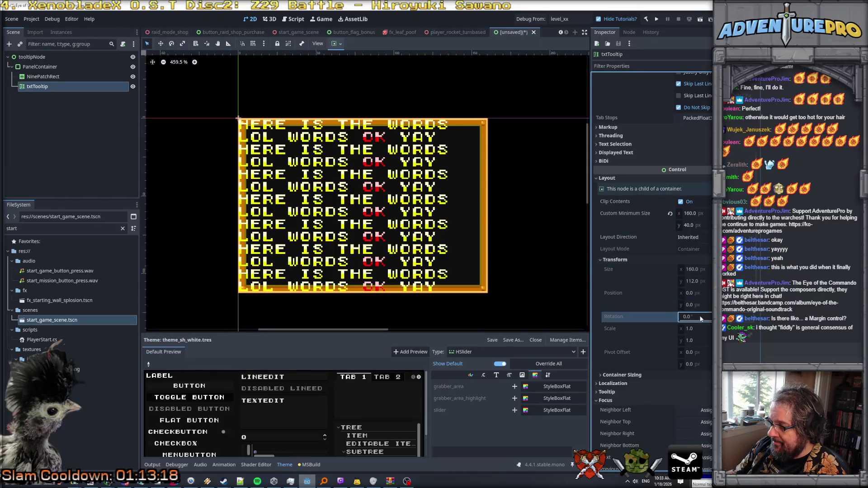
pyautogui.click(700, 305)
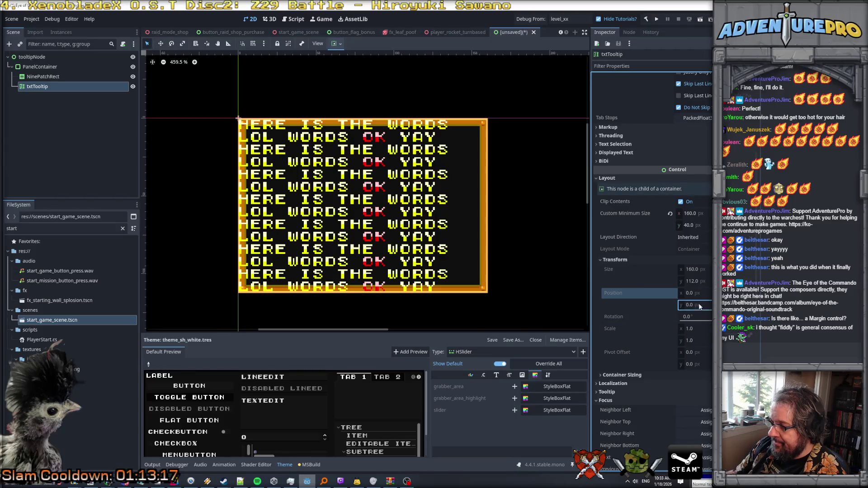
pyautogui.click(45, 76)
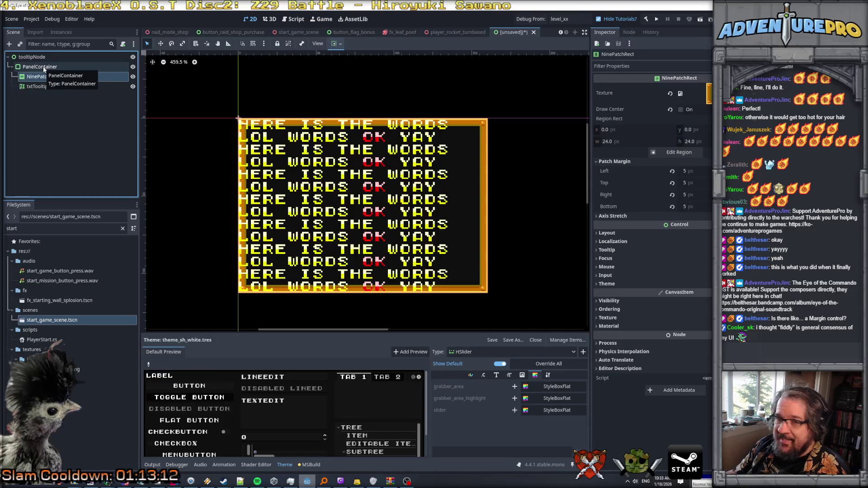
pyautogui.rightClick(43, 68)
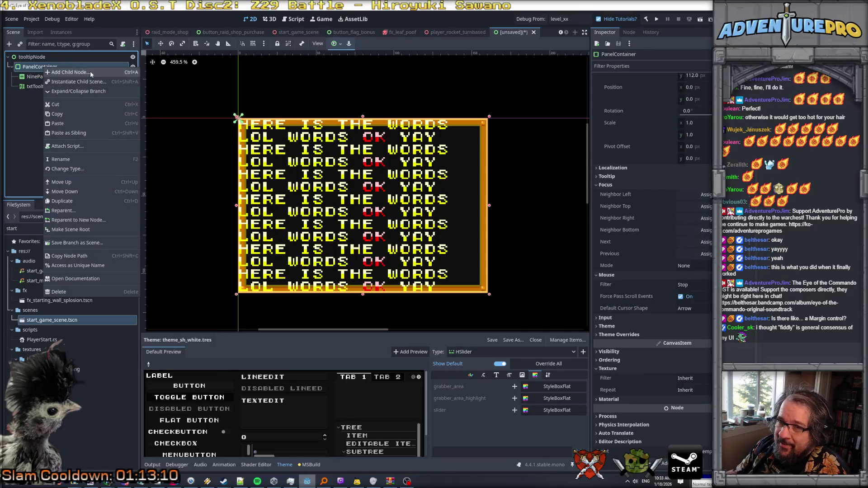
pyautogui.click(91, 73)
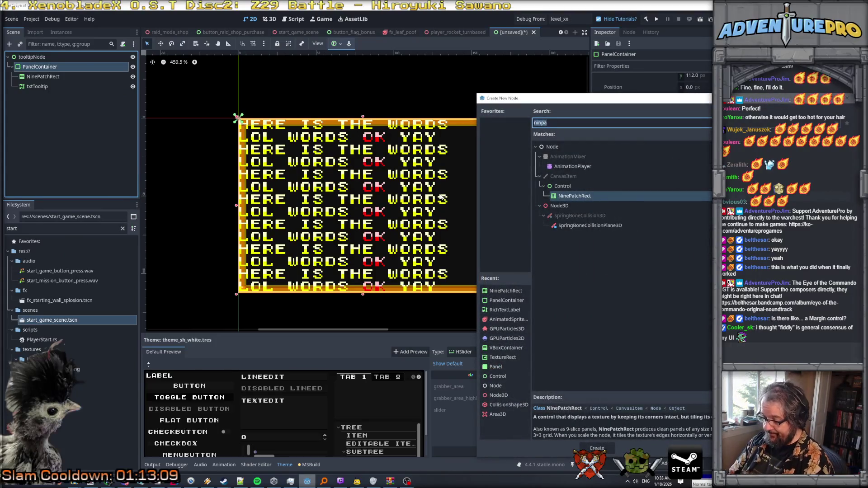
pyautogui.write('panel')
pyautogui.press('Down')
pyautogui.press('Down')
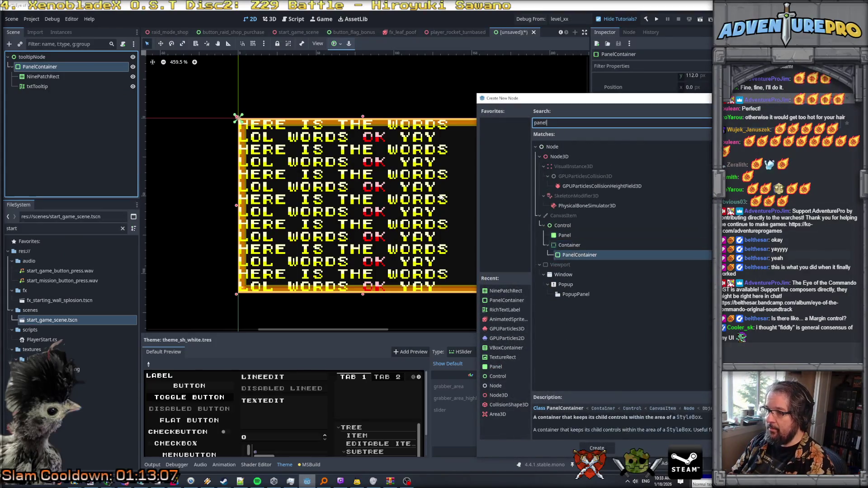
pyautogui.press('Return')
pyautogui.click(41, 96)
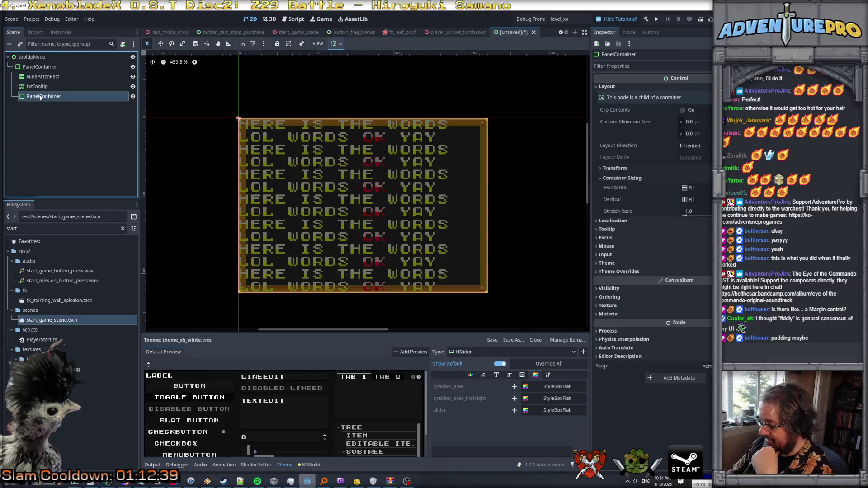
pyautogui.press('Delete')
pyautogui.click(562, 251)
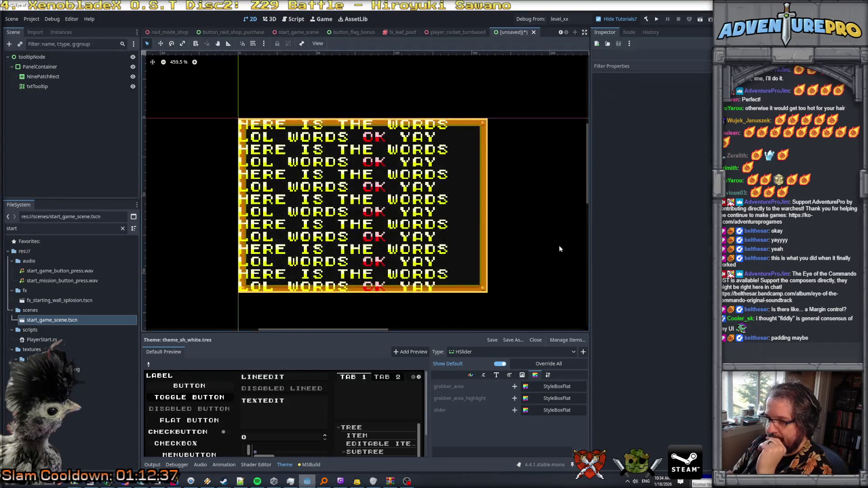
pyautogui.click(50, 66)
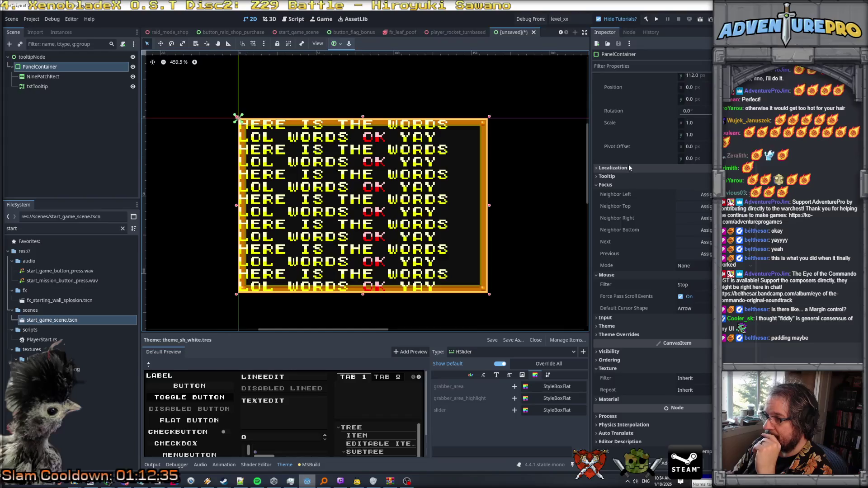
pyautogui.scroll(3, 627, 175)
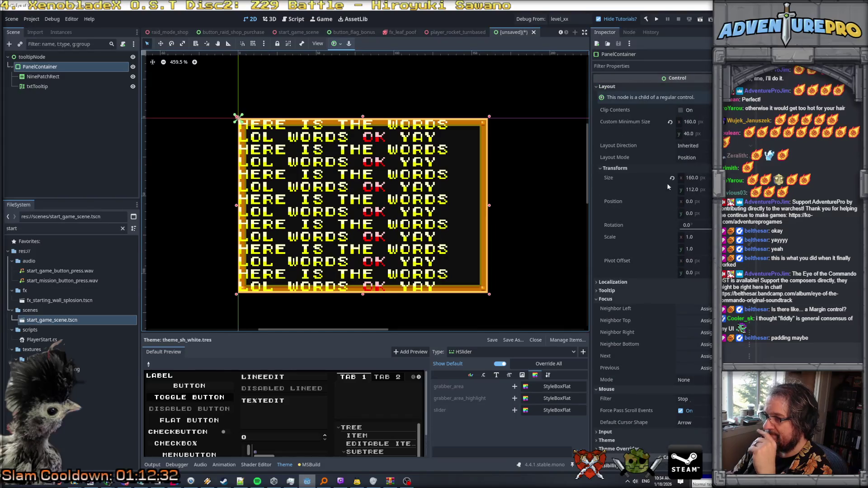
# Step: Enable Clip Contents on the PanelContainer and check its layout direction options
pyautogui.scroll(-1, 657, 223)
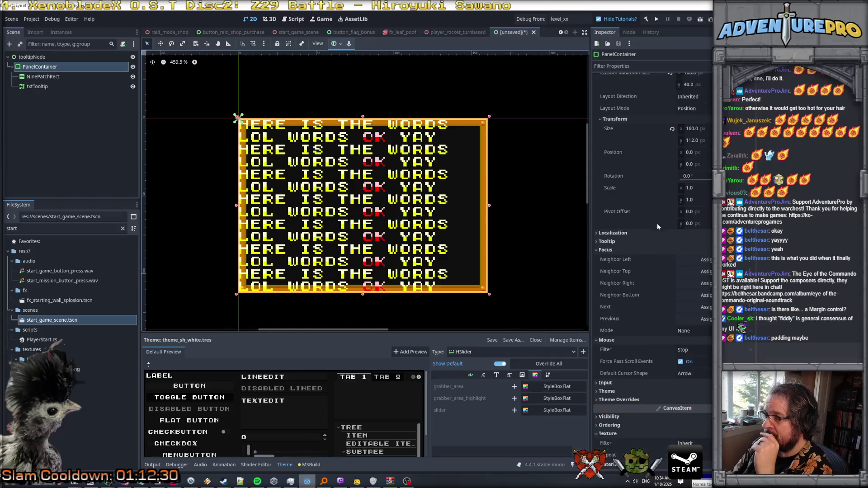
pyautogui.scroll(1, 642, 217)
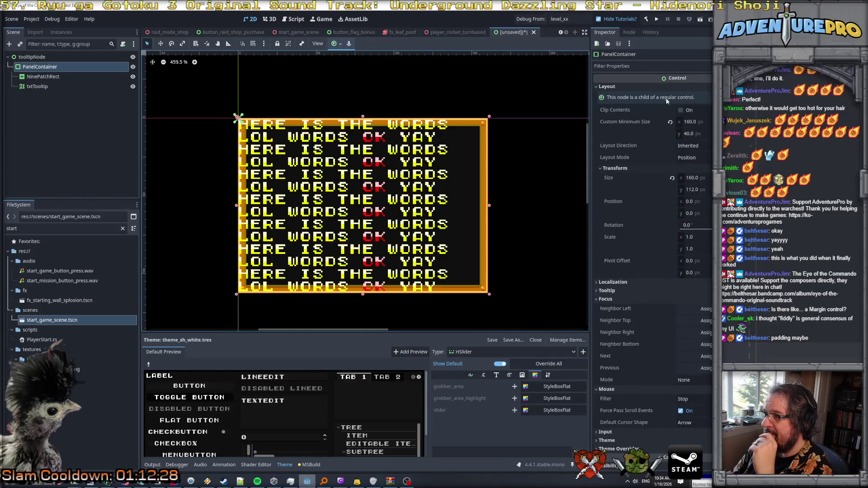
pyautogui.click(681, 110)
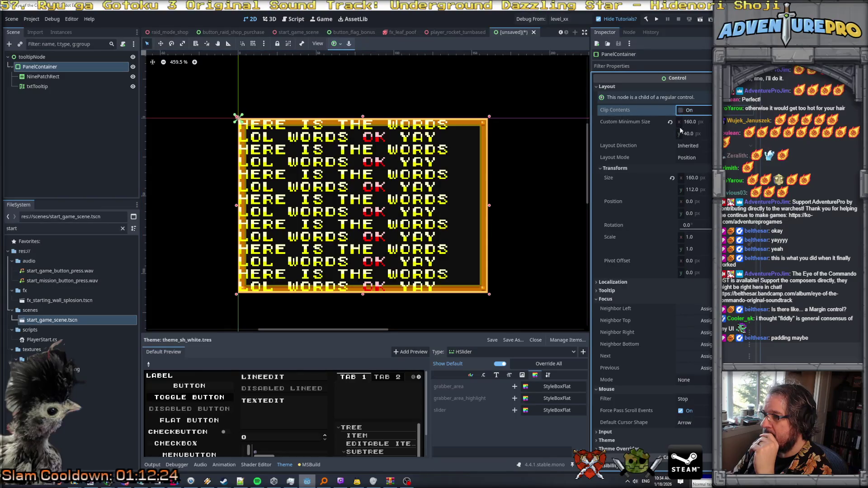
pyautogui.scroll(-5, 651, 280)
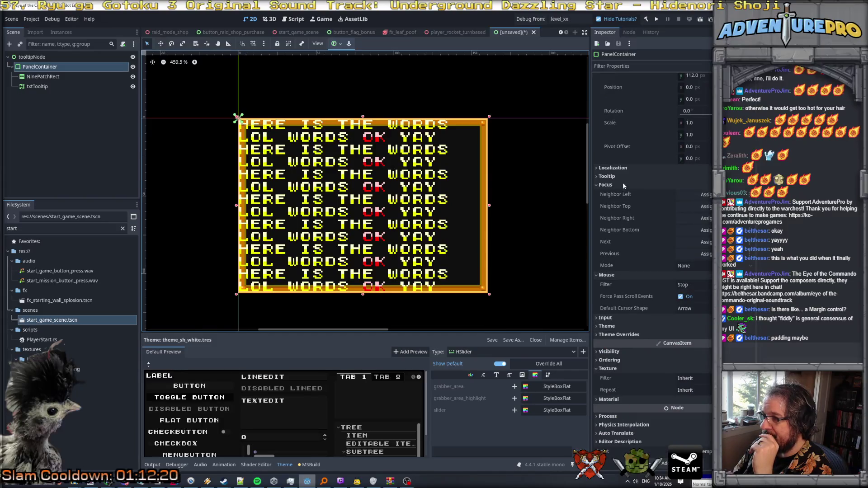
pyautogui.scroll(5, 626, 167)
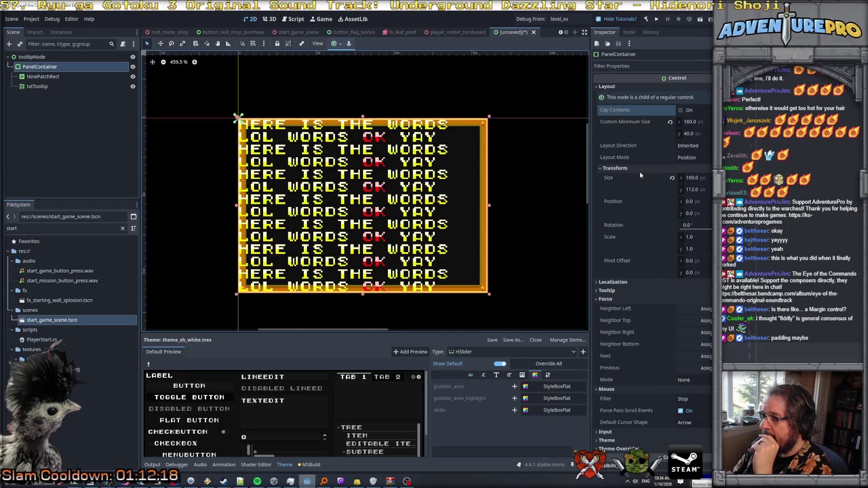
pyautogui.click(691, 147)
pyautogui.click(691, 150)
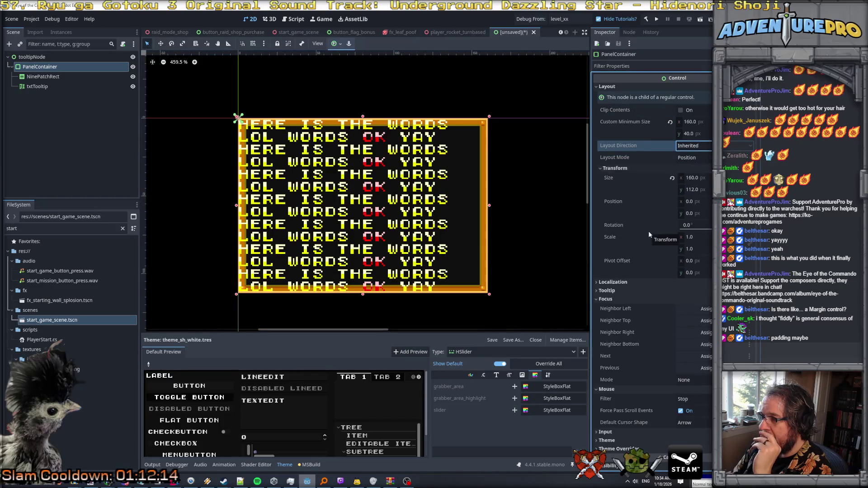
pyautogui.scroll(-4, 649, 234)
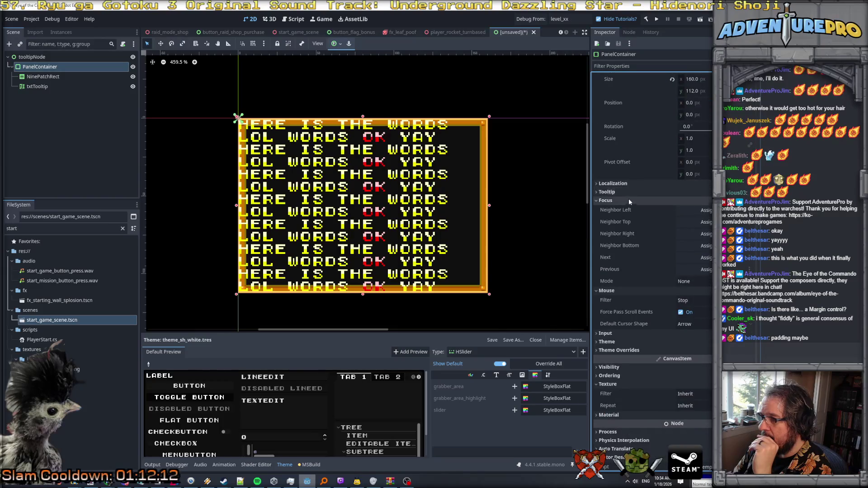
pyautogui.click(51, 78)
pyautogui.click(39, 66)
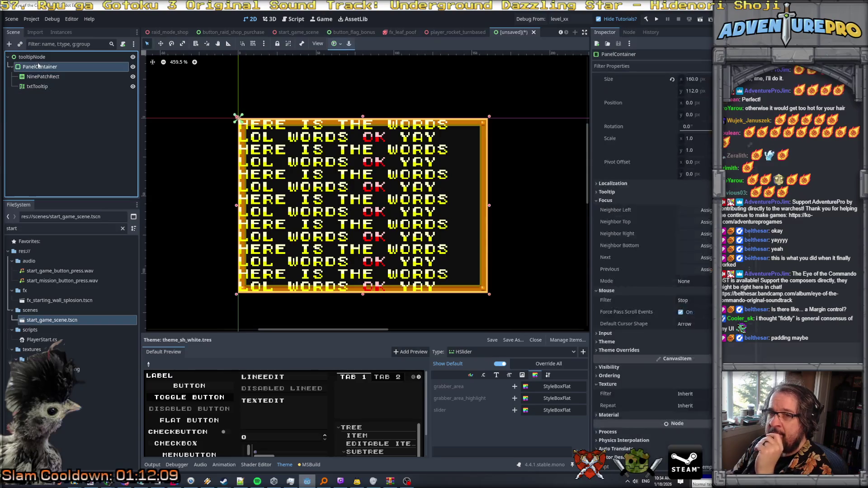
# Step: Expand the PanelContainer's Theme Overrides > Styles group to reveal the empty Panel slot
pyautogui.scroll(-1, 683, 271)
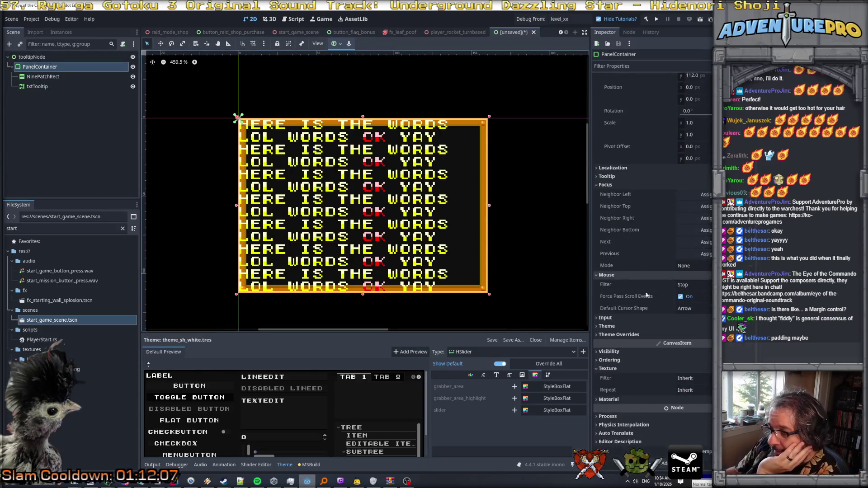
pyautogui.click(617, 368)
pyautogui.click(618, 351)
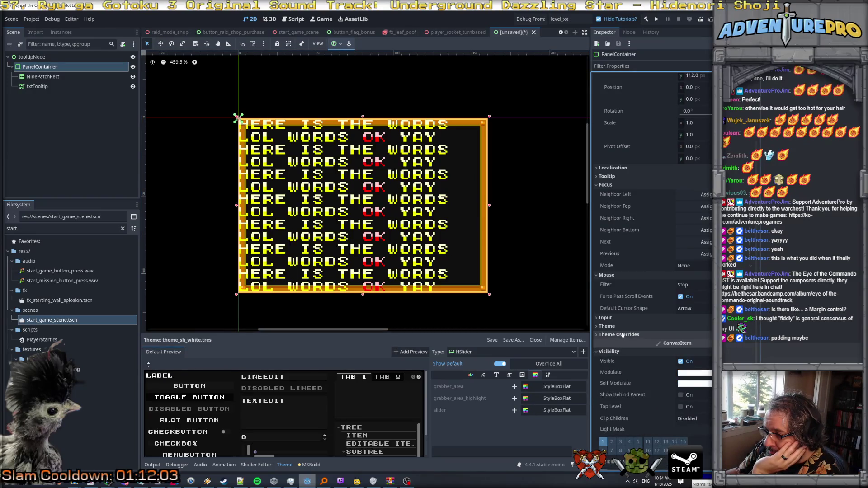
pyautogui.click(619, 326)
pyautogui.click(626, 354)
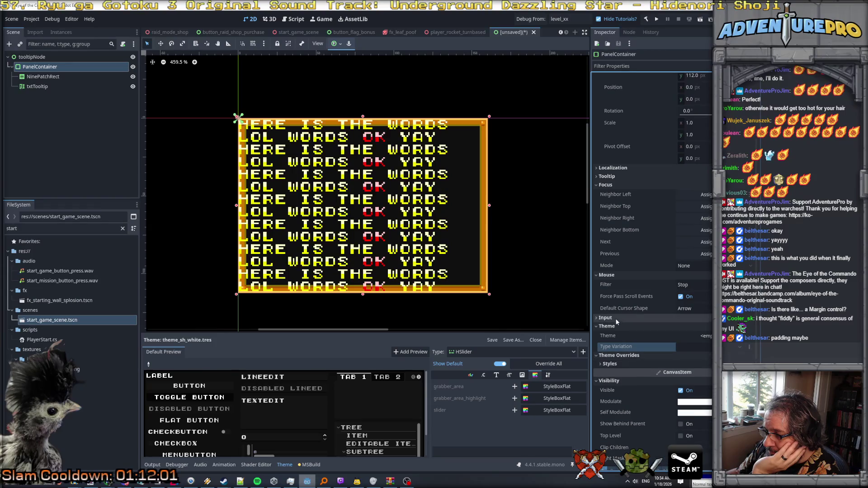
pyautogui.click(616, 318)
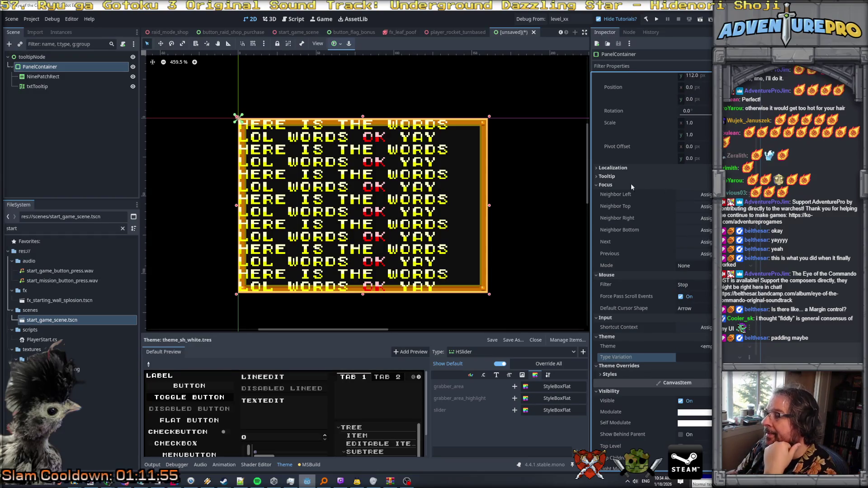
pyautogui.click(609, 178)
pyautogui.click(613, 170)
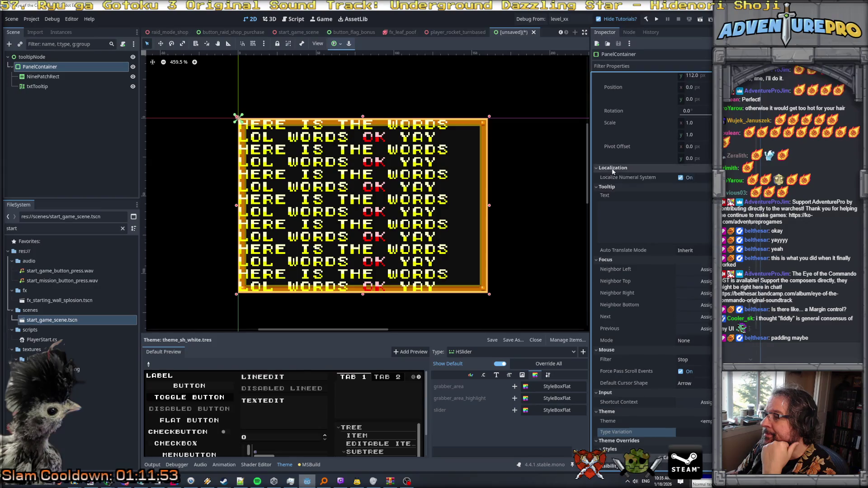
pyautogui.scroll(3, 612, 170)
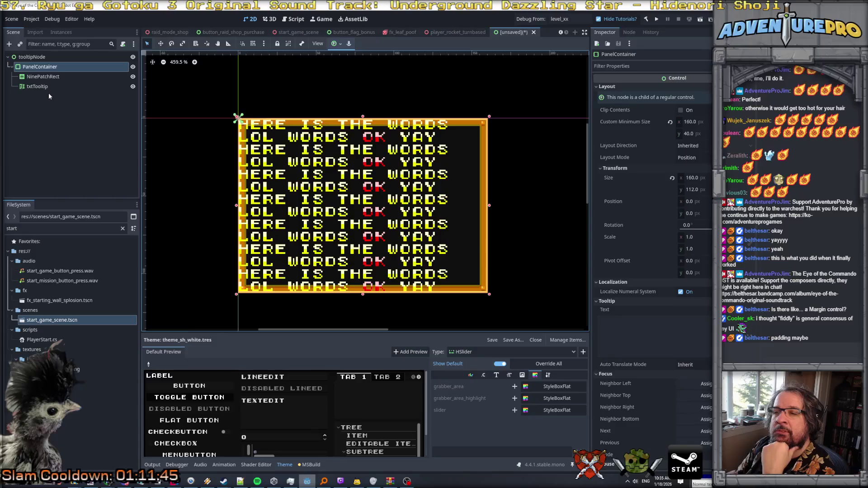
pyautogui.scroll(-10, 698, 202)
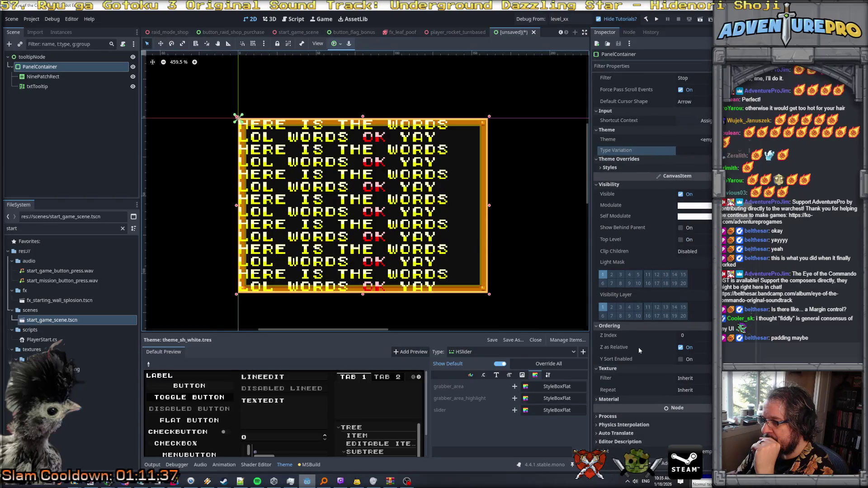
pyautogui.scroll(3, 641, 240)
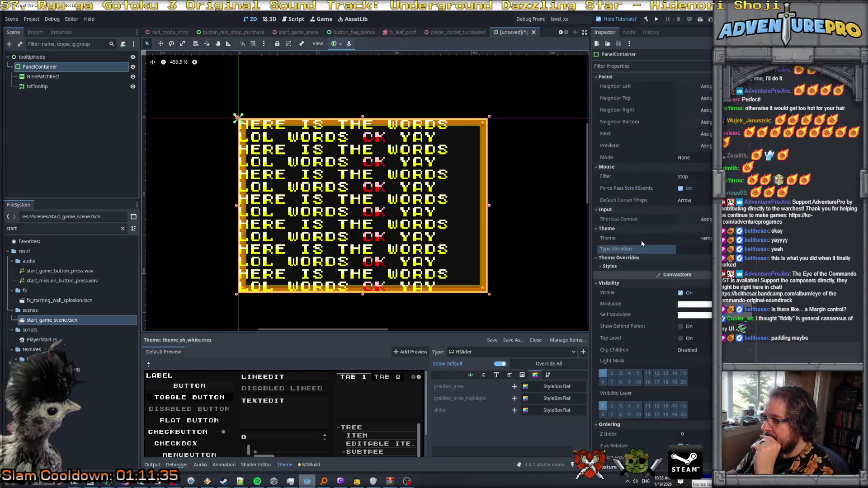
pyautogui.click(623, 268)
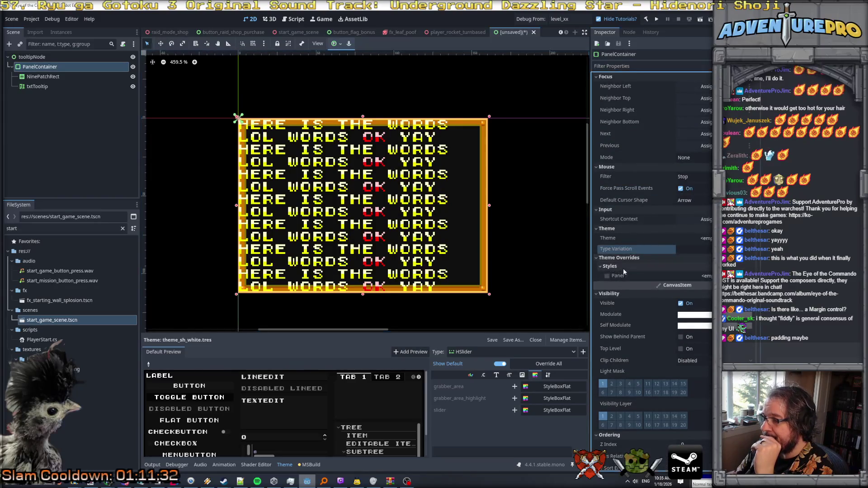
# Step: Assign a new StyleBoxFlat to the Panel style slot and open its settings
pyautogui.click(694, 277)
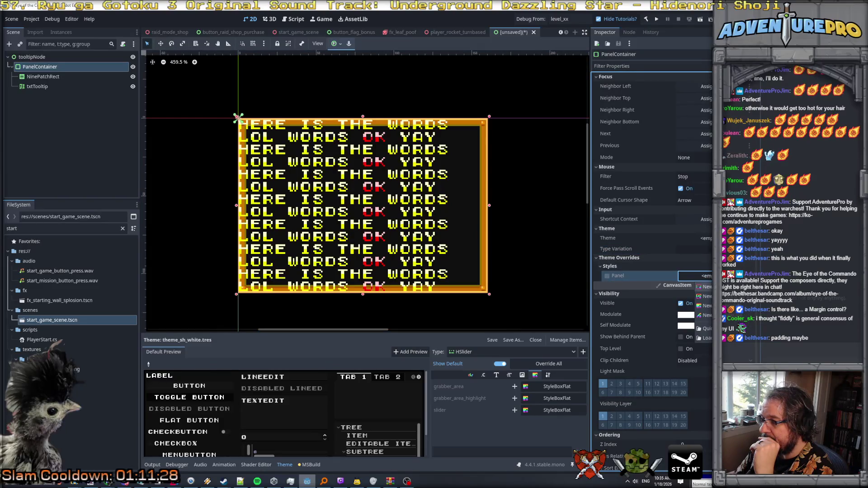
pyautogui.click(704, 305)
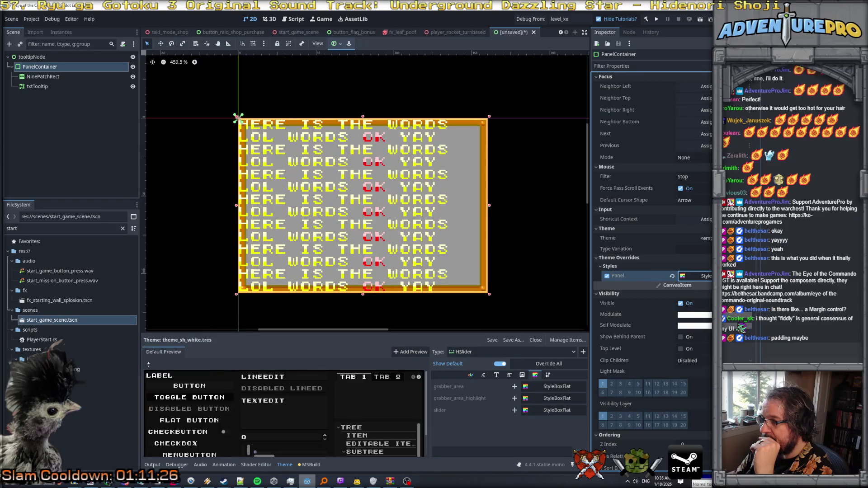
pyautogui.click(696, 276)
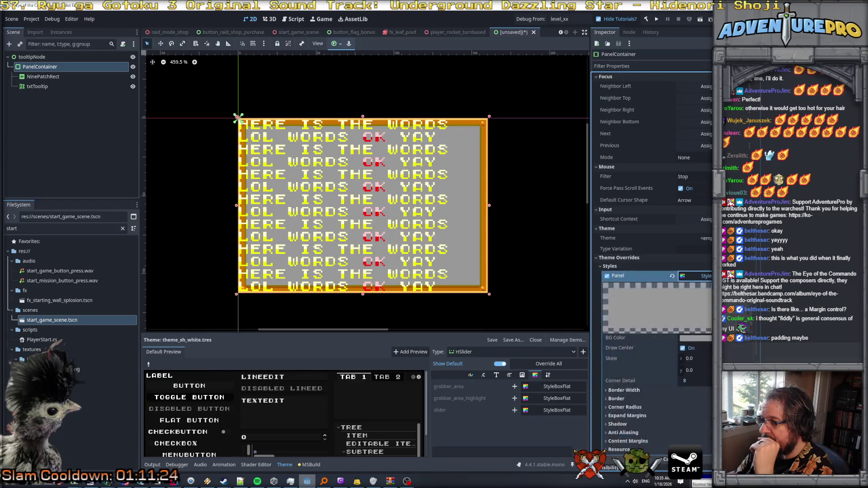
pyautogui.scroll(-2, 669, 335)
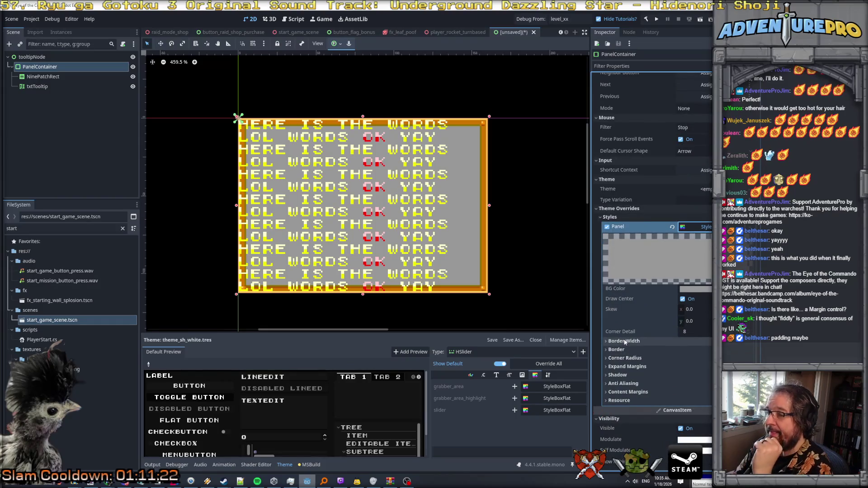
pyautogui.click(631, 341)
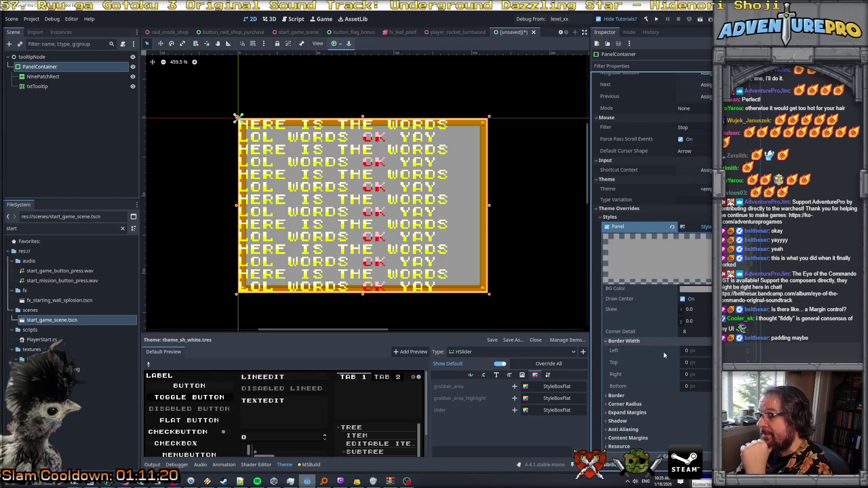
pyautogui.click(625, 404)
# Step: Try a left Expand Margin of 5 on the StyleBoxFlat, then reset it to 0
pyautogui.scroll(-4, 696, 371)
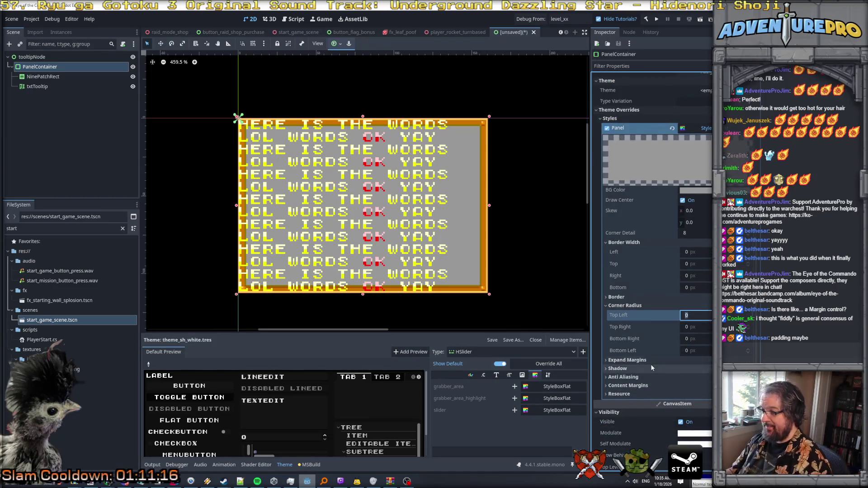
pyautogui.click(652, 367)
pyautogui.click(633, 360)
pyautogui.click(695, 370)
pyautogui.write('5')
pyautogui.press('Return')
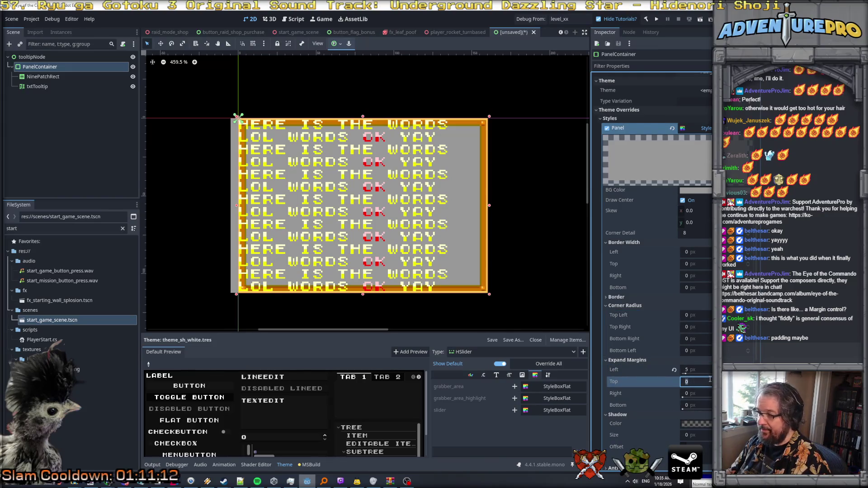
pyautogui.write('0')
pyautogui.press('Return')
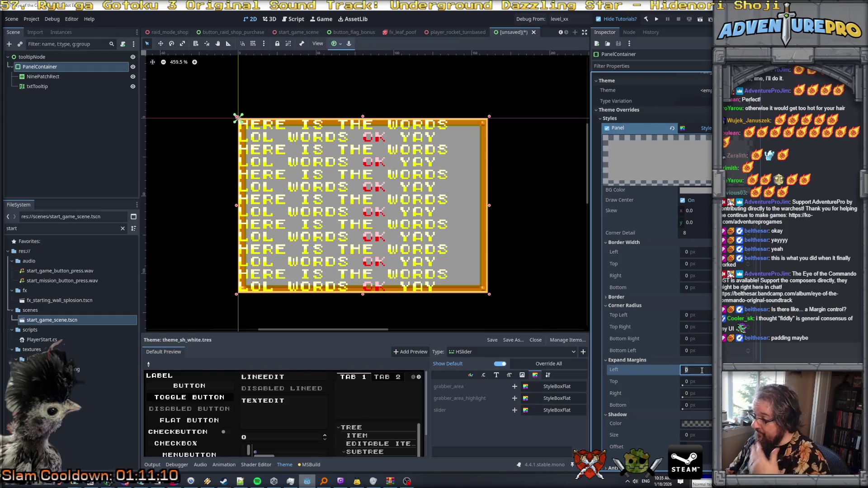
pyautogui.press('Escape')
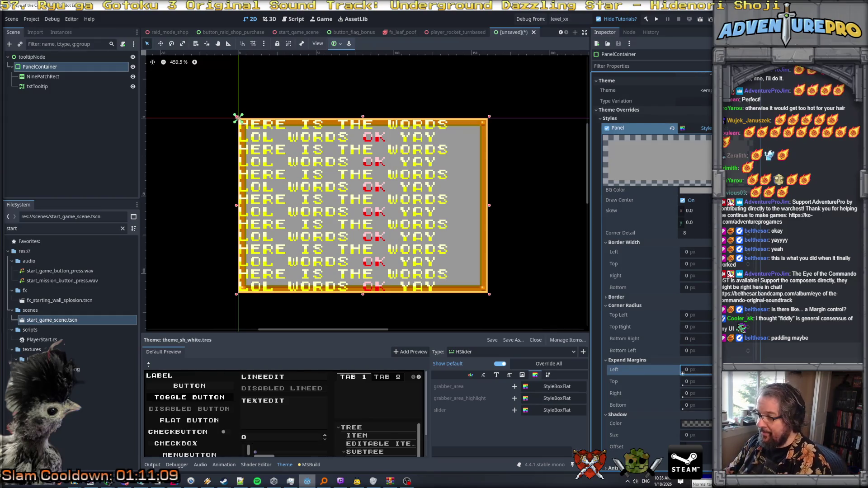
pyautogui.scroll(-5, 706, 394)
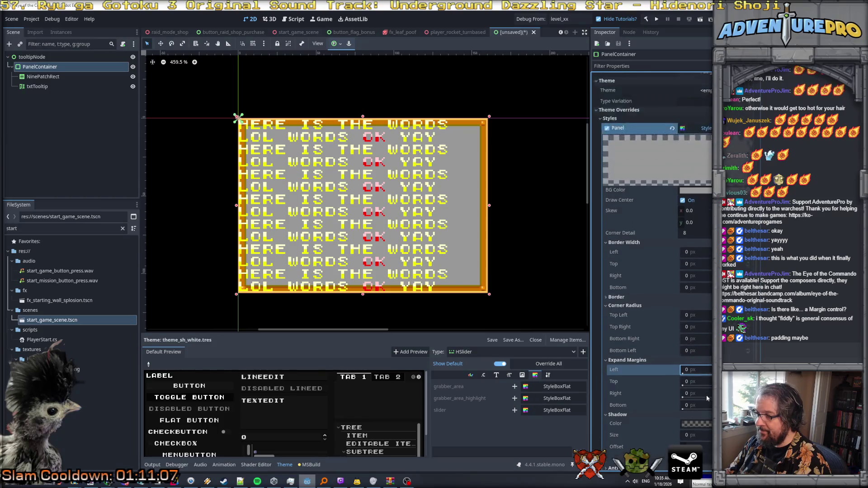
# Step: Expand the StyleBoxFlat's Content Margins and set the left and top margins to 5
pyautogui.click(642, 377)
pyautogui.scroll(-2, 666, 386)
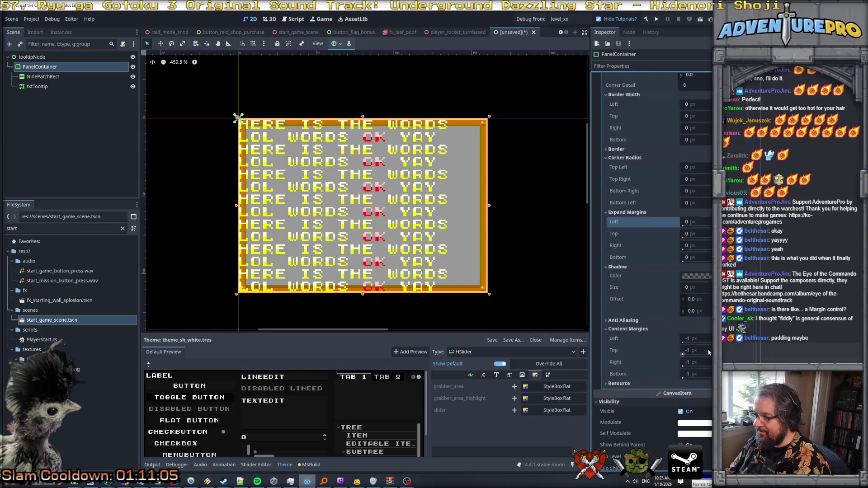
pyautogui.click(701, 337)
pyautogui.write('5')
pyautogui.press('Return')
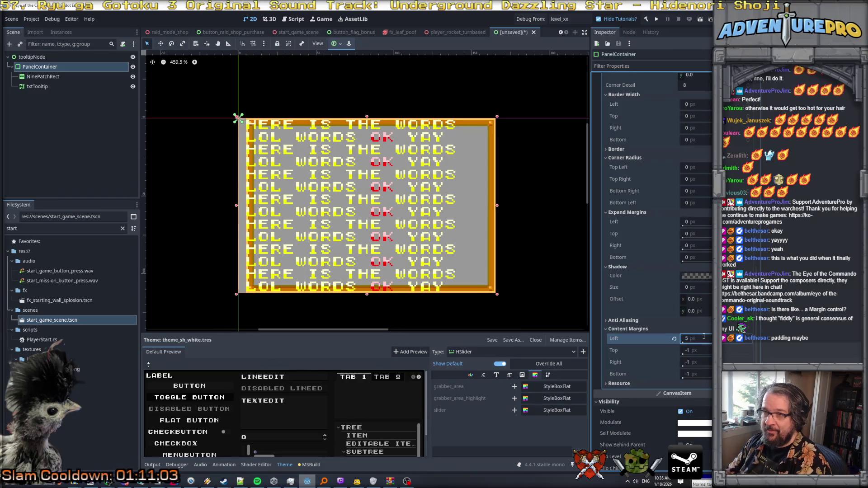
pyautogui.click(698, 351)
pyautogui.write('5')
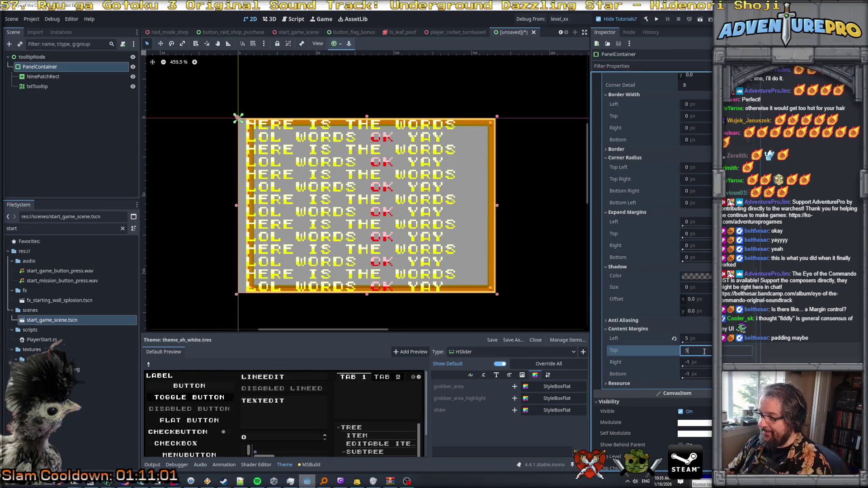
pyautogui.press('Return')
# Step: Try right content margin values of -5 and 5, then set it back to -1
pyautogui.click(696, 362)
pyautogui.write('-5')
pyautogui.click(695, 371)
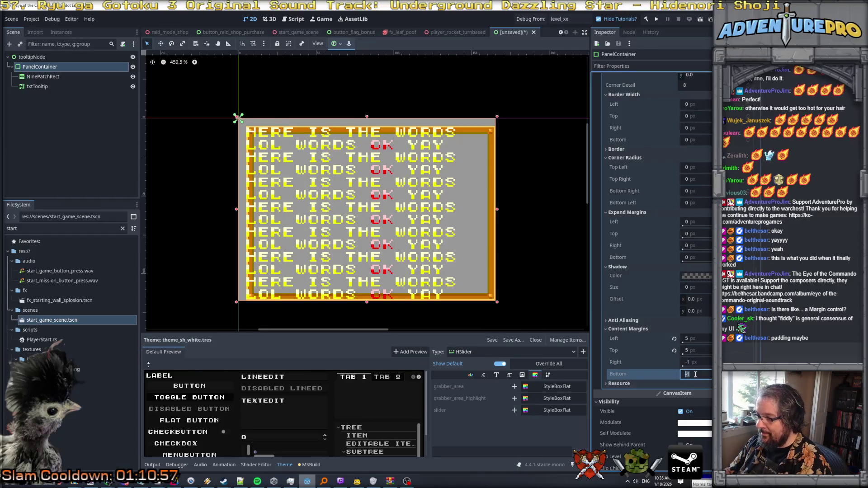
pyautogui.hotkey('shift', 'Tab')
pyautogui.write('5')
pyautogui.press('Return')
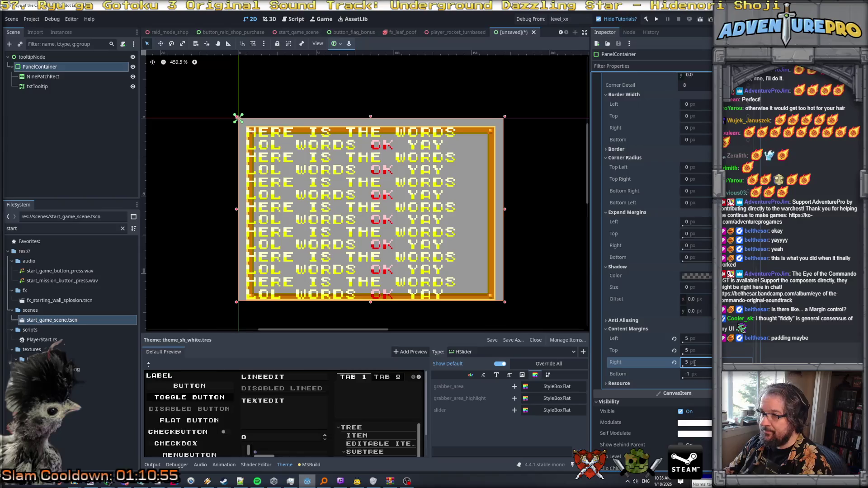
pyautogui.click(697, 360)
pyautogui.write('-1')
pyautogui.press('Return')
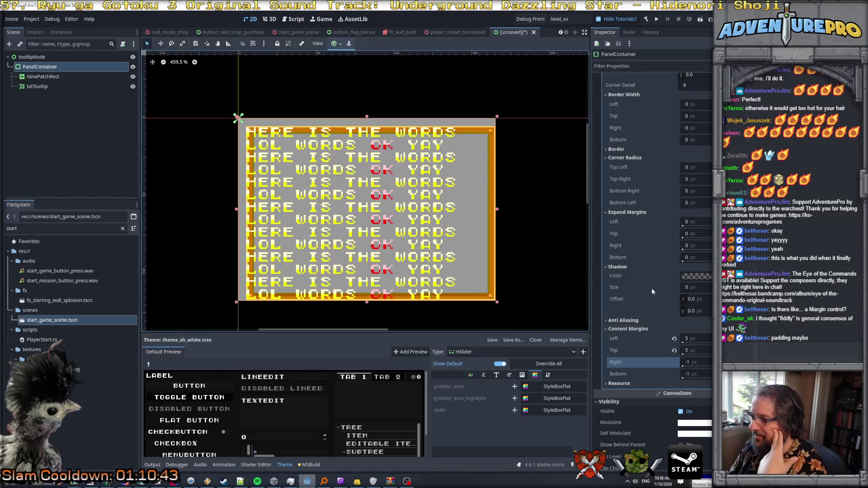
# Step: Set the top, right and bottom content margins to 0 and the left to 5
pyautogui.click(705, 339)
pyautogui.write('0')
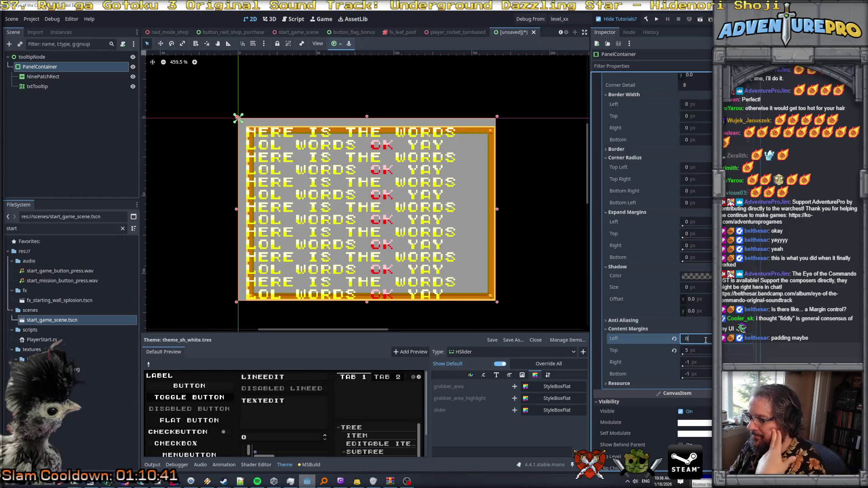
pyautogui.press('Tab')
pyautogui.write('0')
pyautogui.press('Tab')
pyautogui.write('0')
pyautogui.press('Tab')
pyautogui.write('0')
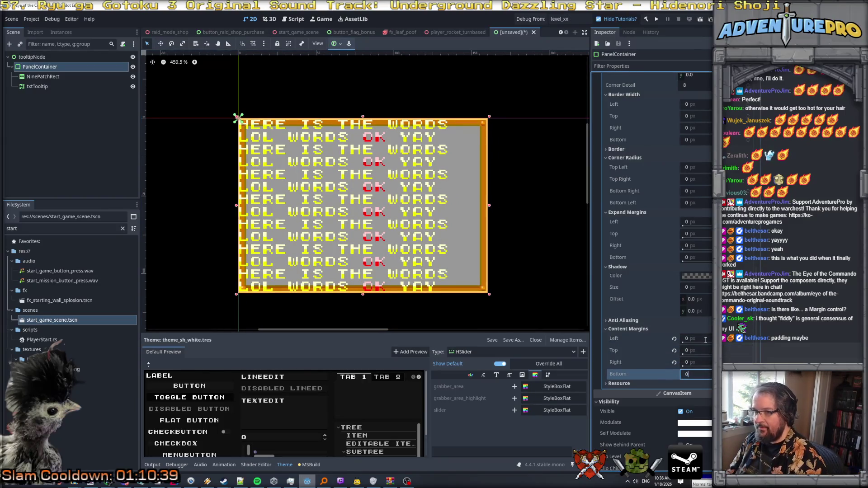
pyautogui.click(705, 340)
pyautogui.write('5')
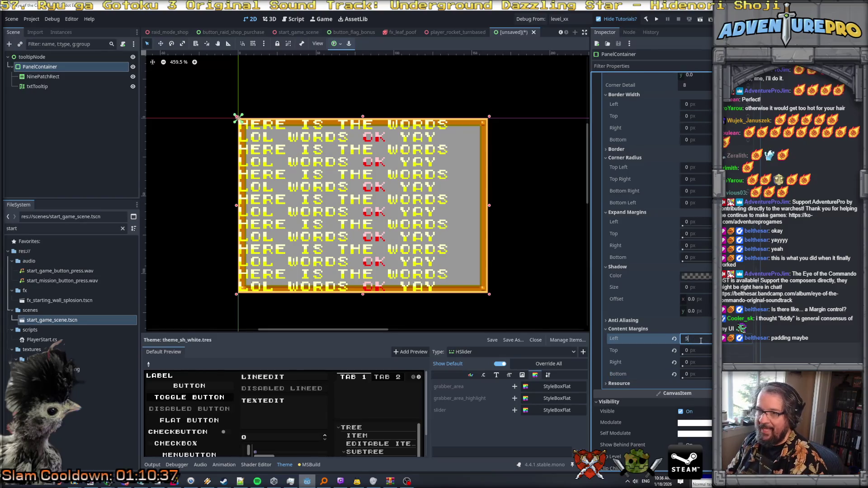
pyautogui.press('Return')
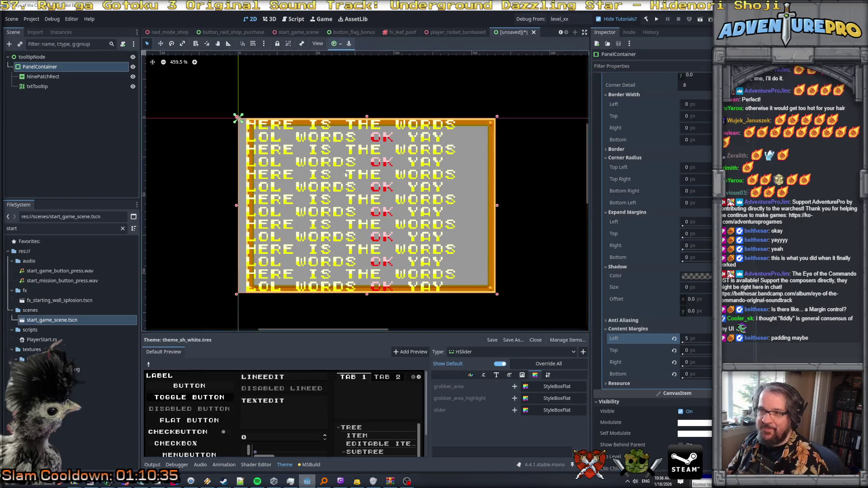
# Step: Compare the tooltip's nodes, undo the margin edit, and move txtTooltip under NinePatchRect
pyautogui.click(38, 87)
pyautogui.click(38, 78)
pyautogui.click(39, 87)
pyautogui.click(38, 77)
pyautogui.click(39, 66)
pyautogui.click(44, 77)
pyautogui.click(39, 67)
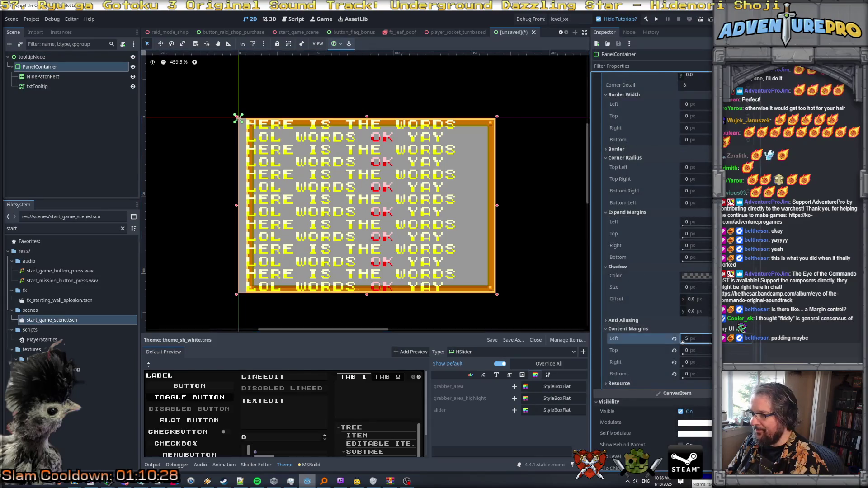
pyautogui.press('Escape')
pyautogui.moveTo(32, 86); pyautogui.dragTo(37, 79)
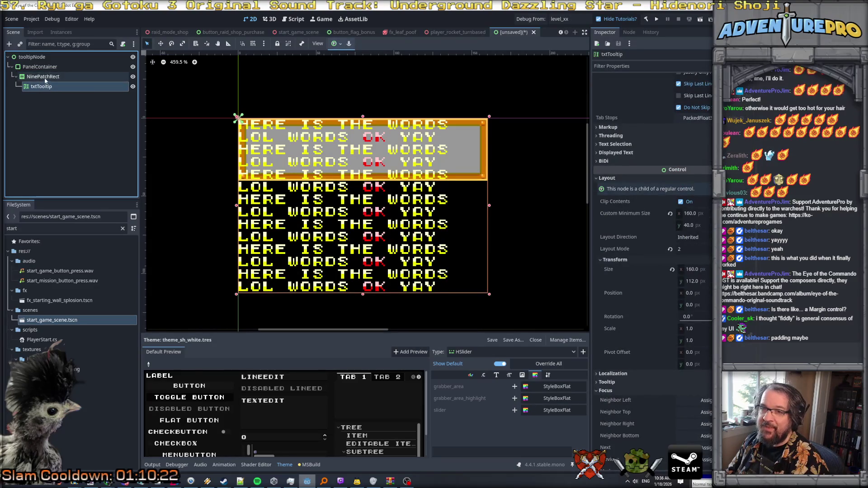
# Step: Switch the NinePatchRect's vertical axis stretch mode to tile
pyautogui.click(45, 80)
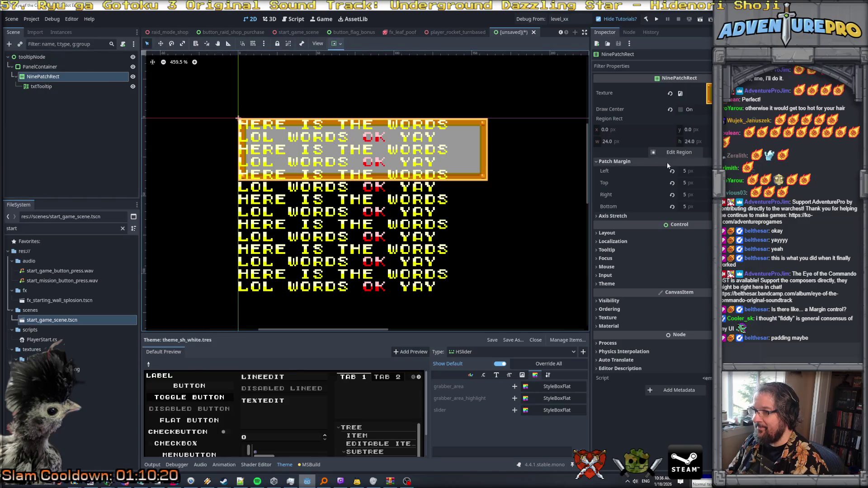
pyautogui.click(633, 215)
pyautogui.click(692, 237)
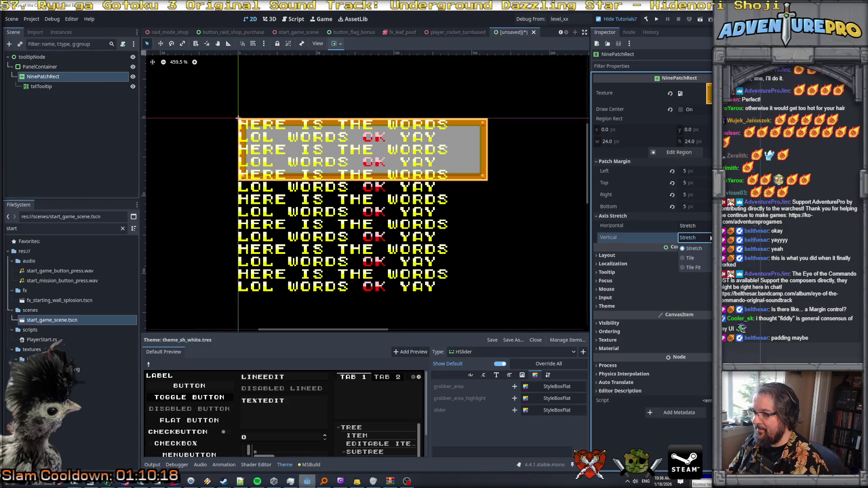
pyautogui.click(690, 258)
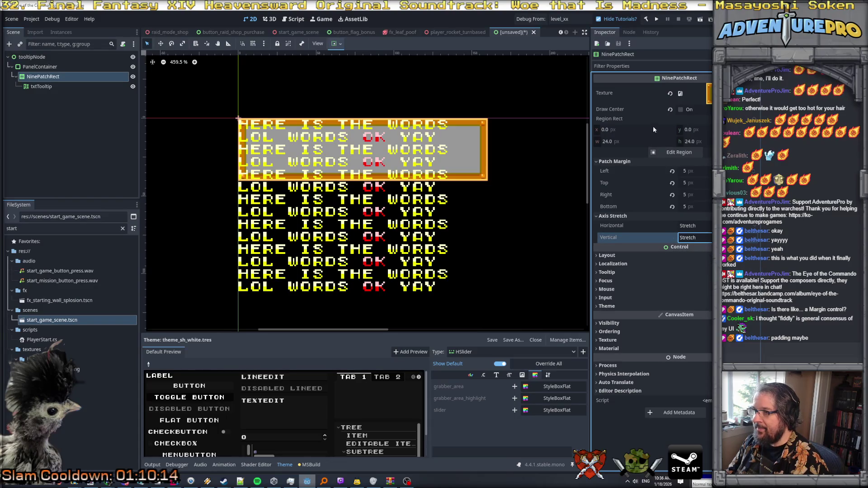
# Step: Review the PanelContainer, txtTooltip and frame settings, then drag txtTooltip above NinePatchRect
pyautogui.click(41, 67)
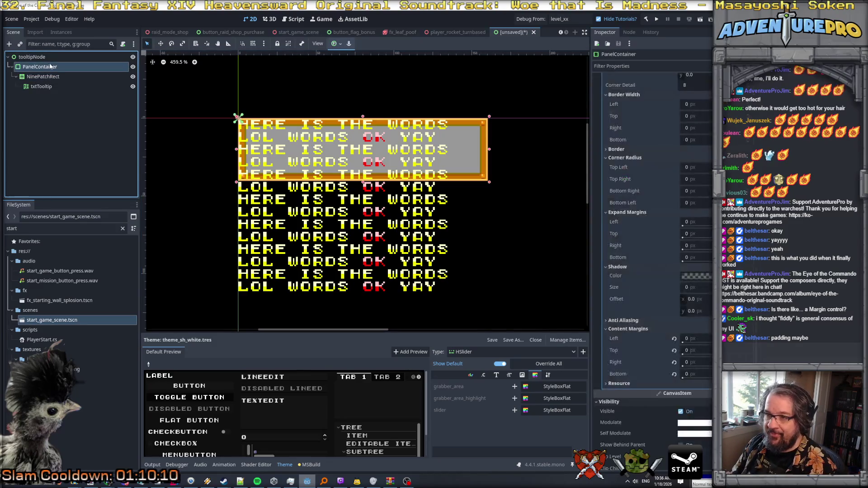
pyautogui.click(44, 86)
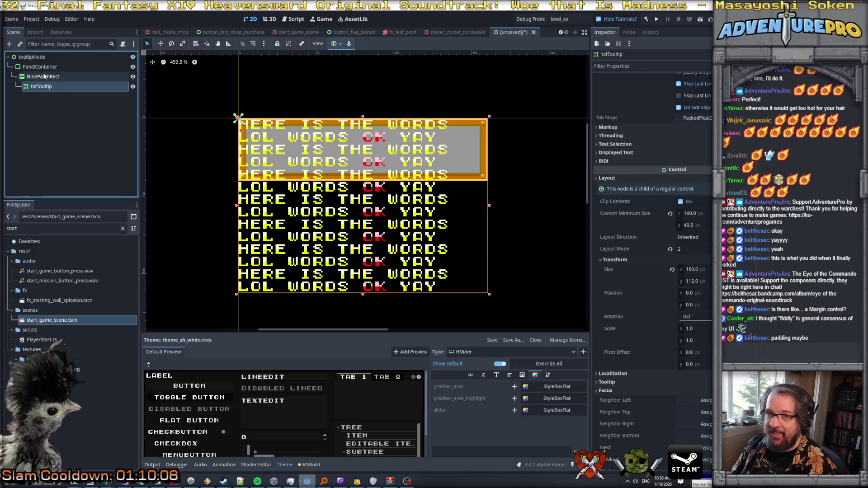
pyautogui.click(42, 67)
pyautogui.click(43, 77)
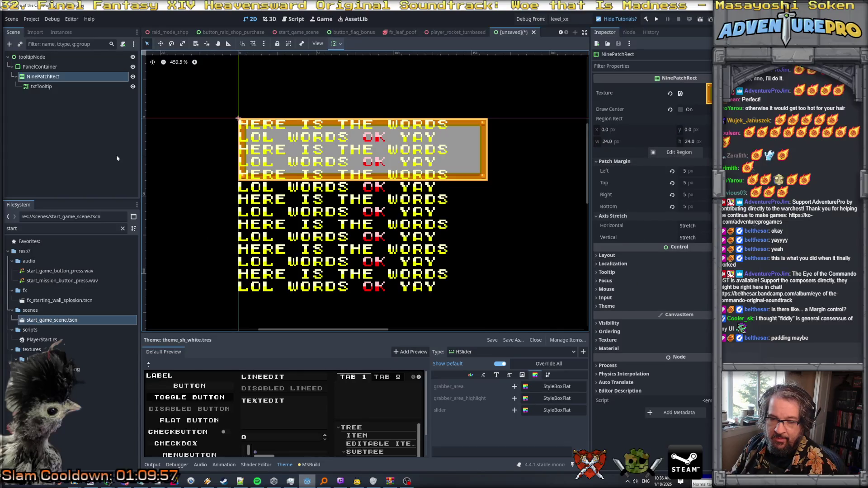
pyautogui.moveTo(38, 88); pyautogui.dragTo(40, 75)
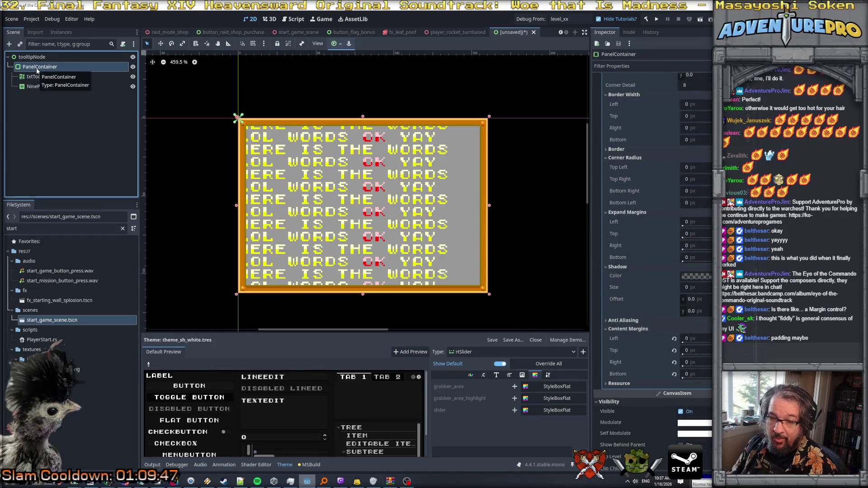
# Step: Add a MarginContainer child to PanelContainer and make it the first child
pyautogui.rightClick(37, 70)
pyautogui.click(68, 88)
pyautogui.write('margin')
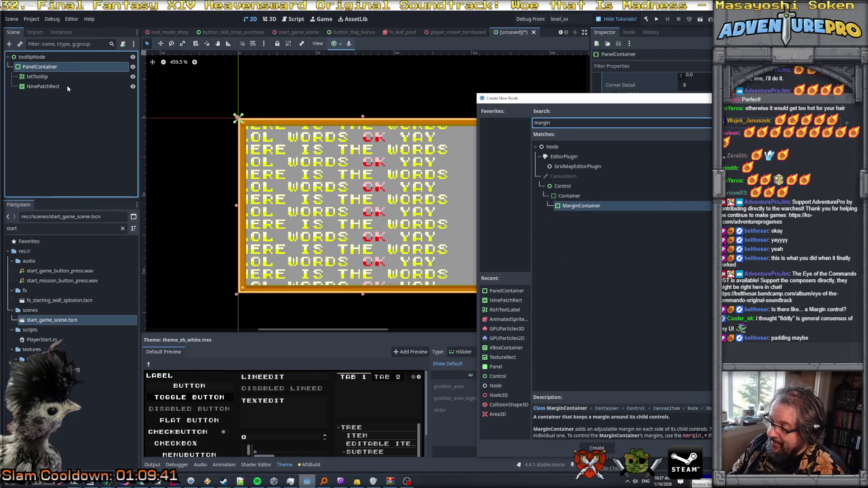
pyautogui.press('Return')
pyautogui.moveTo(67, 96); pyautogui.dragTo(41, 75)
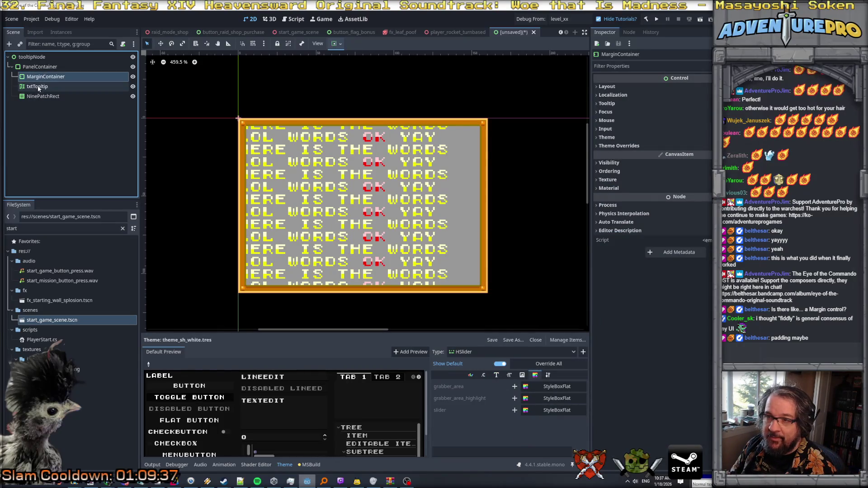
pyautogui.doubleClick(46, 78)
pyautogui.press('Escape')
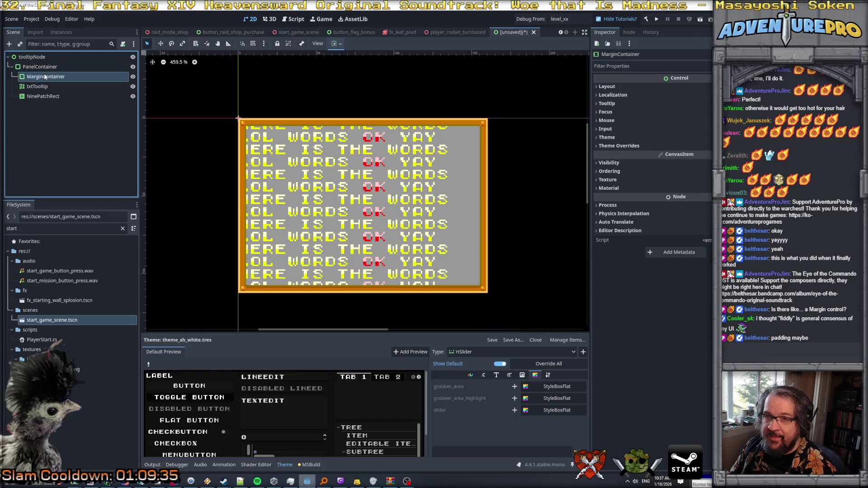
# Step: Override the MarginContainer's left, top and right margins to 5 and move txtTooltip inside it
pyautogui.click(614, 86)
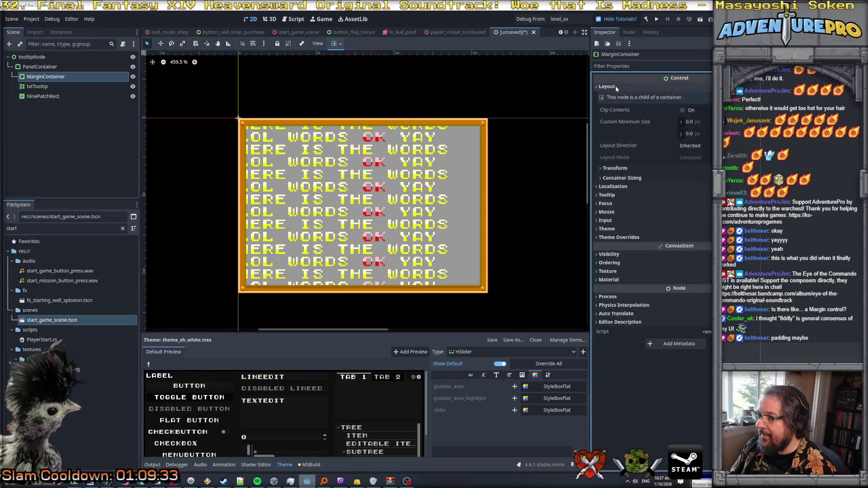
pyautogui.click(614, 86)
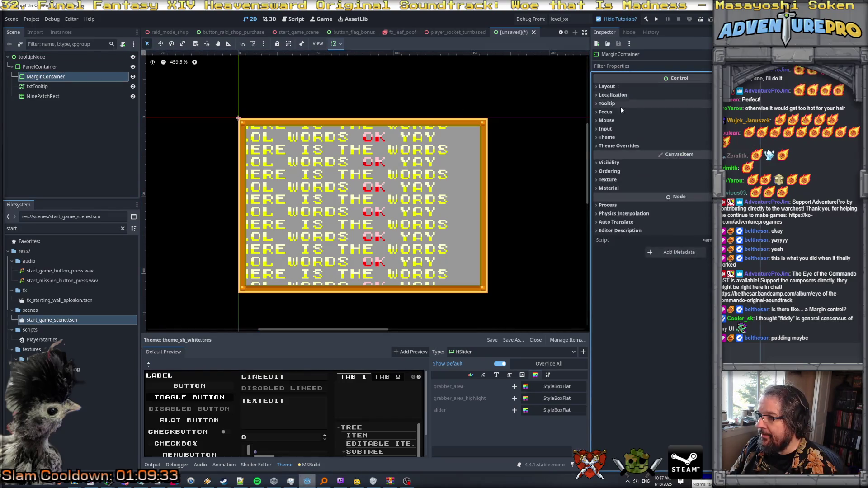
pyautogui.click(611, 66)
pyautogui.write('margin')
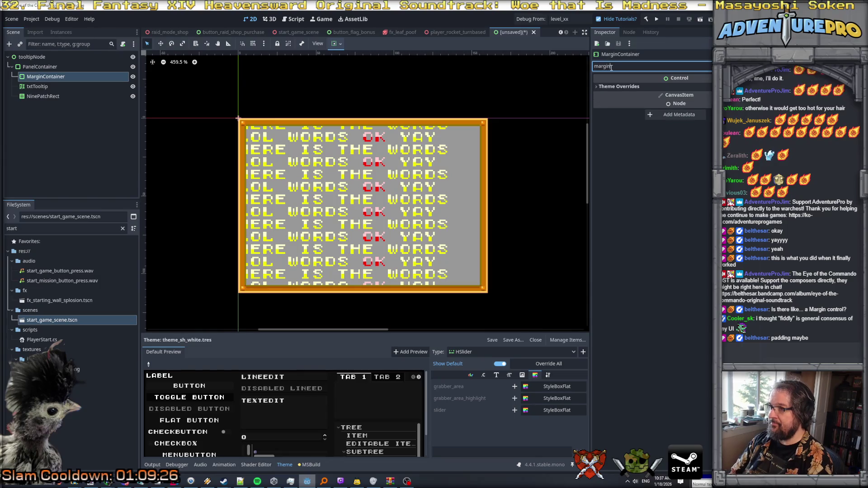
pyautogui.click(619, 87)
pyautogui.click(614, 95)
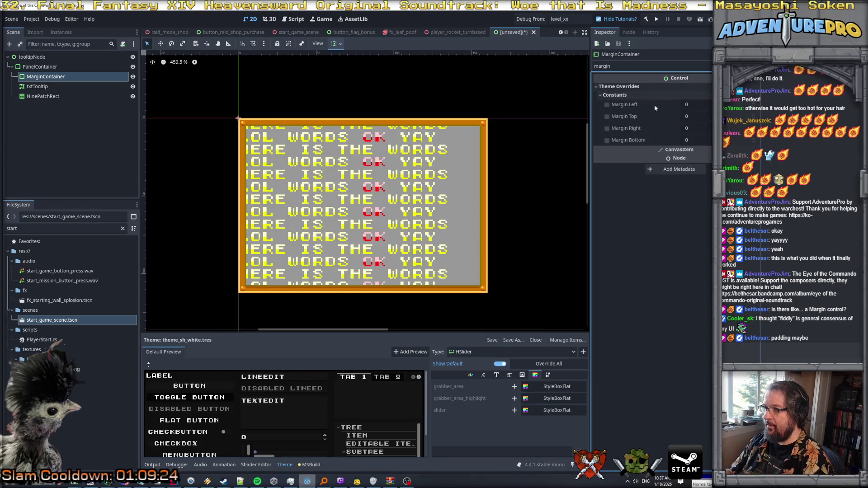
pyautogui.click(709, 105)
pyautogui.click(707, 116)
pyautogui.write('5')
pyautogui.click(707, 127)
pyautogui.write('5')
pyautogui.click(707, 140)
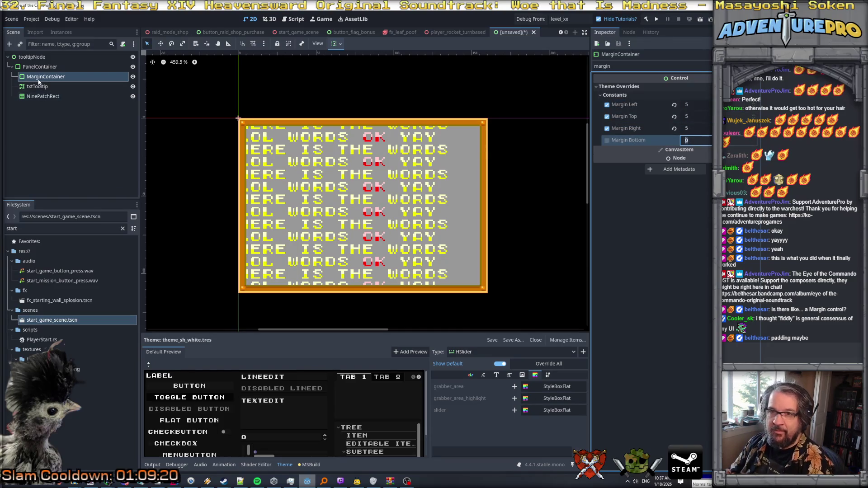
pyautogui.moveTo(37, 85); pyautogui.dragTo(41, 76)
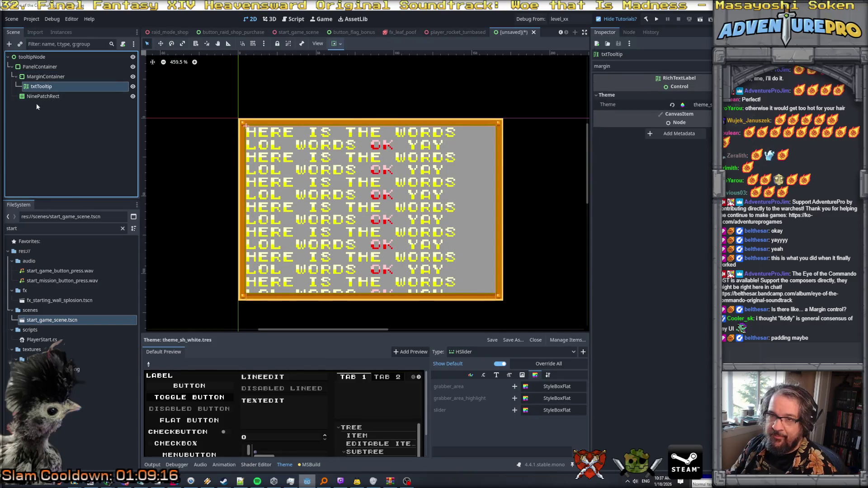
# Step: Clear the PanelContainer's grey Panel StyleBox override
pyautogui.click(37, 68)
pyautogui.click(38, 77)
pyautogui.click(42, 87)
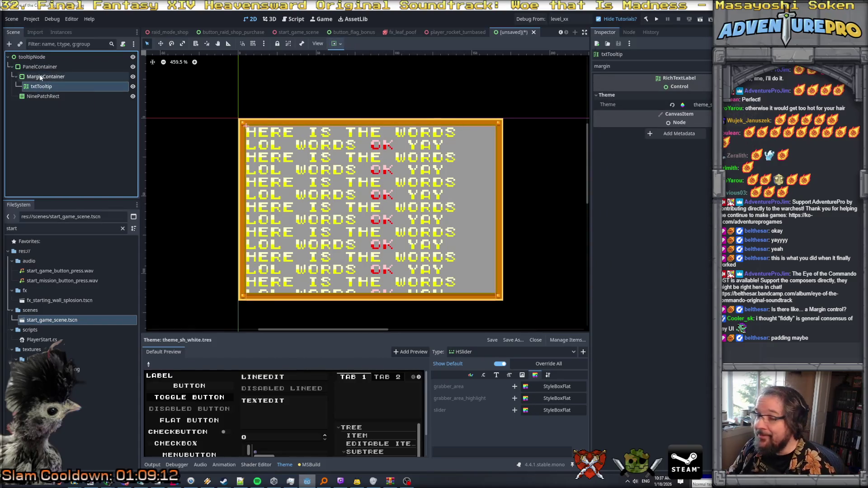
pyautogui.click(40, 77)
pyautogui.click(39, 66)
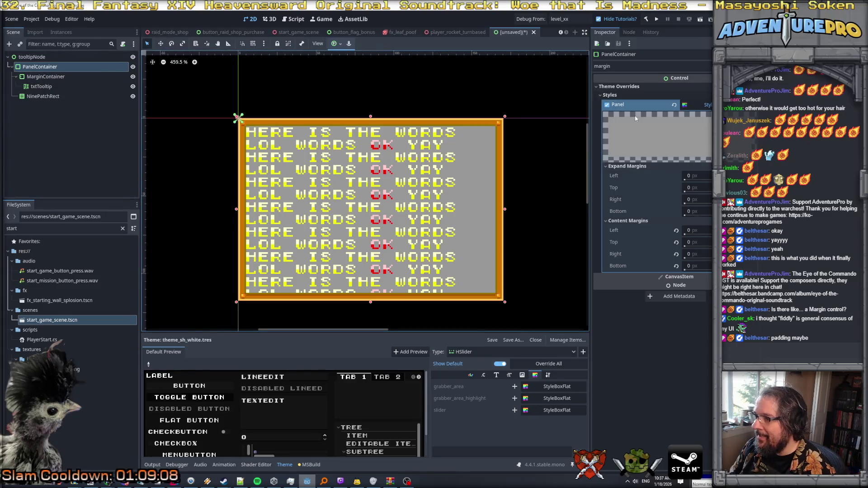
pyautogui.click(710, 105)
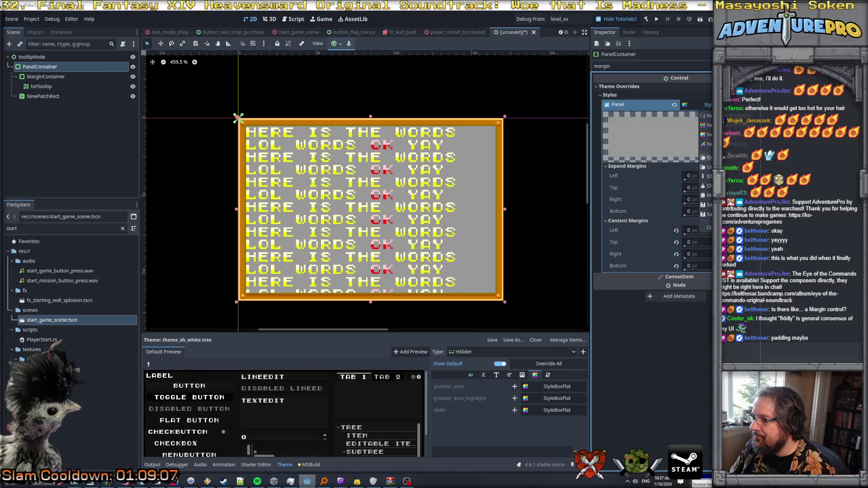
pyautogui.click(705, 186)
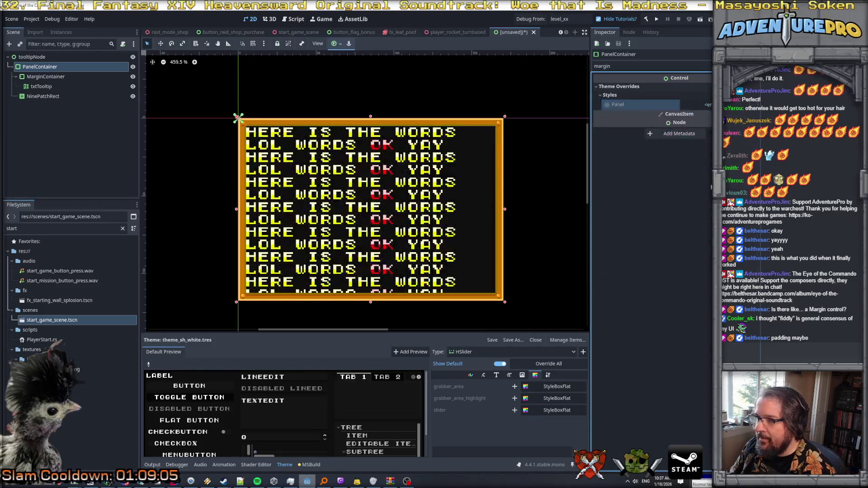
# Step: Enable Draw Center on NinePatchRect and order it before MarginContainer
pyautogui.click(43, 97)
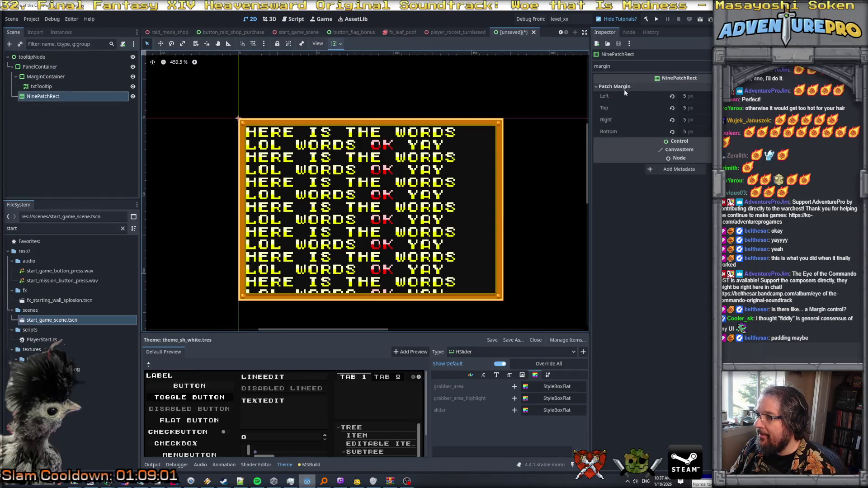
pyautogui.doubleClick(601, 66)
pyautogui.press('BackSpace')
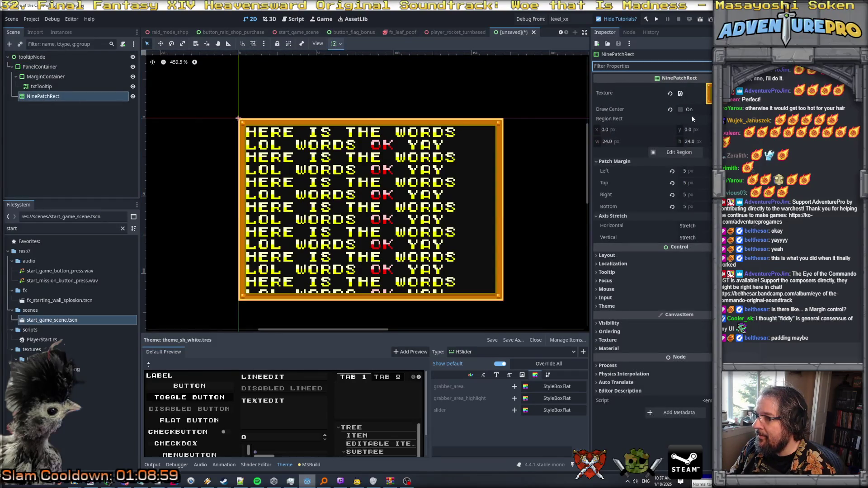
pyautogui.click(681, 110)
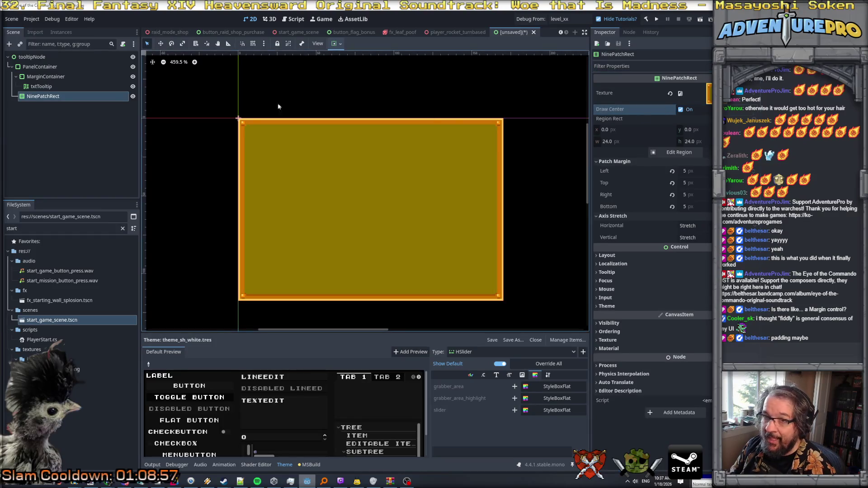
pyautogui.moveTo(46, 99); pyautogui.dragTo(45, 75)
pyautogui.click(45, 86)
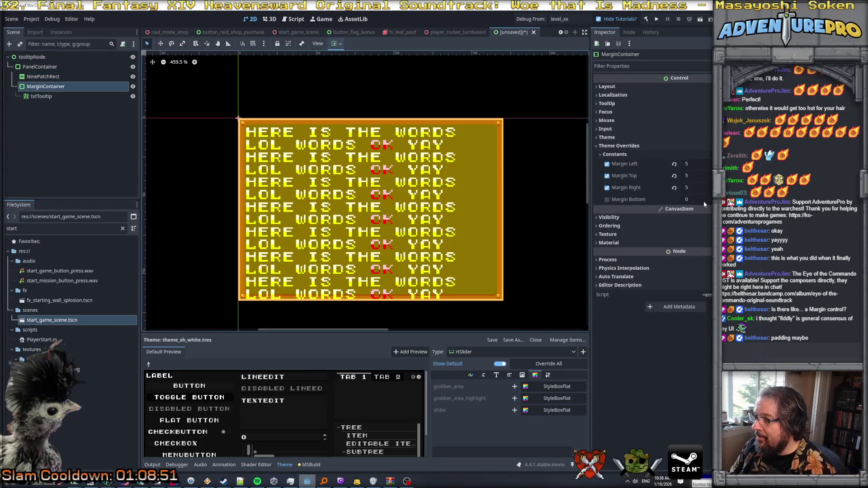
# Step: Set the MarginContainer's Margin Bottom constant to 5, then reselect the NinePatchRect
pyautogui.click(705, 201)
pyautogui.write('5')
pyautogui.press('Return')
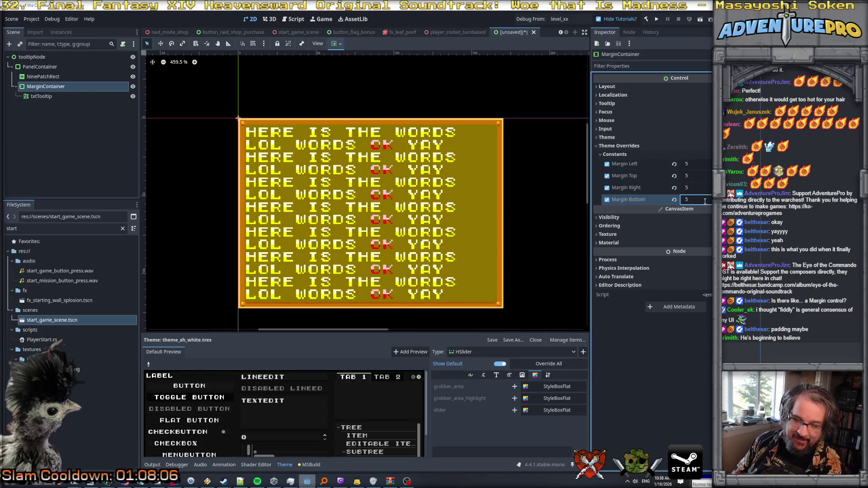
pyautogui.press('Return')
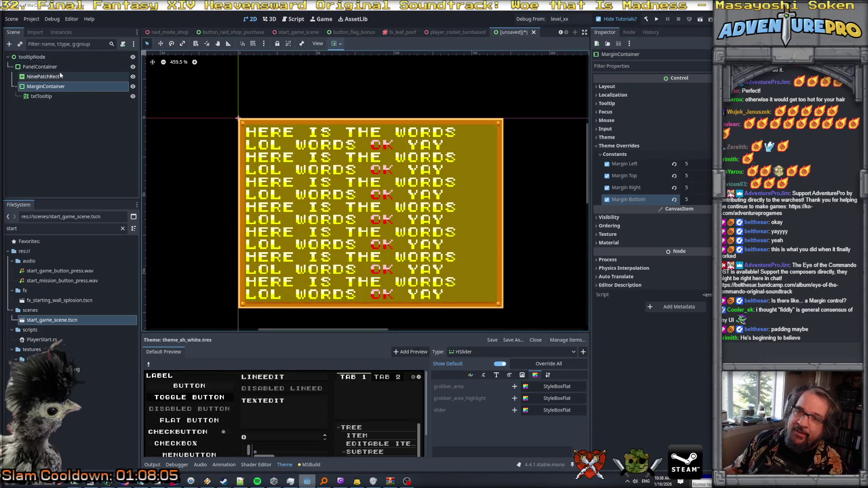
pyautogui.click(47, 67)
pyautogui.press('Down')
pyautogui.press('Down')
pyautogui.press('Down')
pyautogui.click(55, 78)
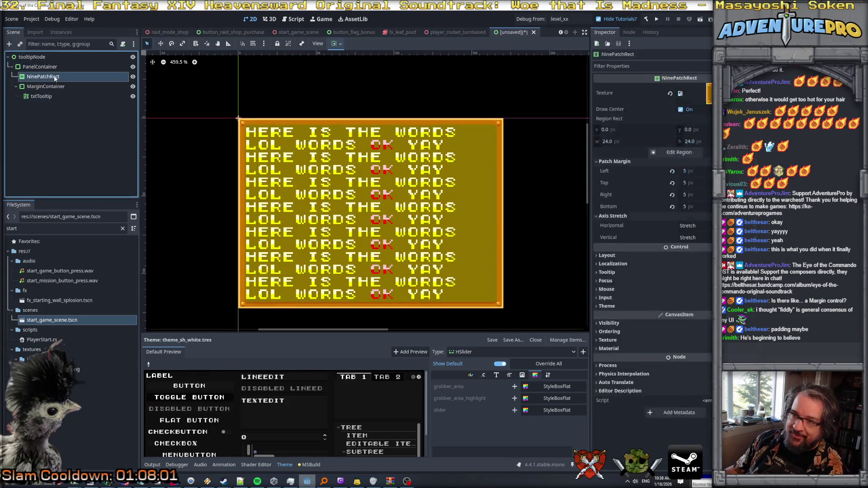
pyautogui.click(174, 481)
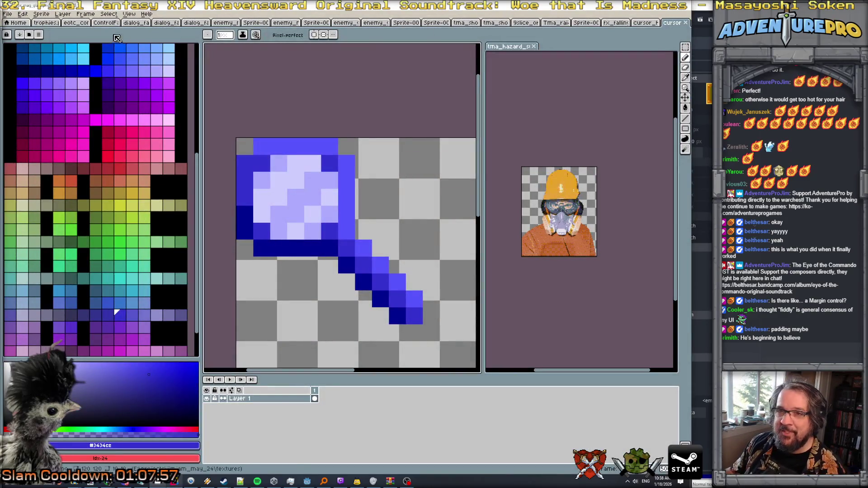
pyautogui.click(7, 14)
pyautogui.click(18, 24)
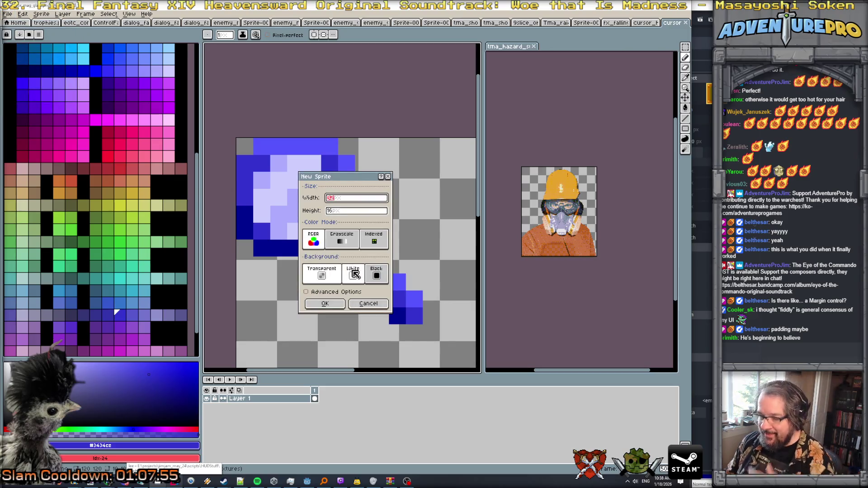
pyautogui.click(369, 211)
pyautogui.write('32')
pyautogui.press('Return')
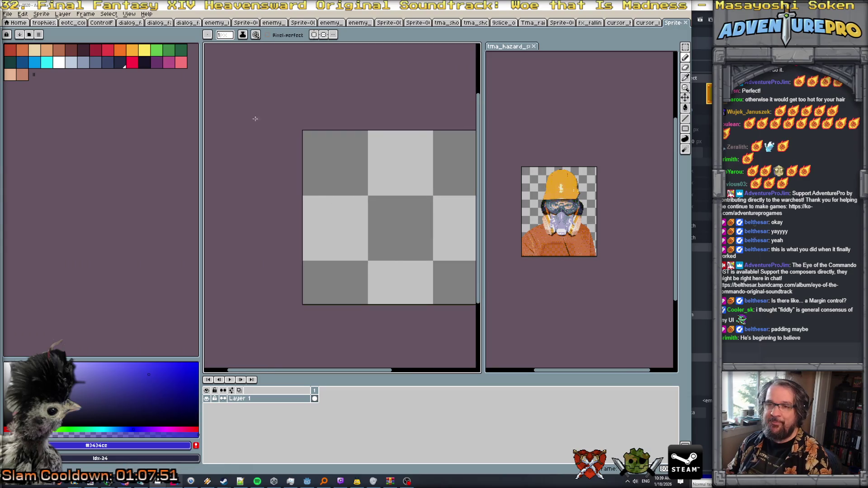
pyautogui.click(29, 35)
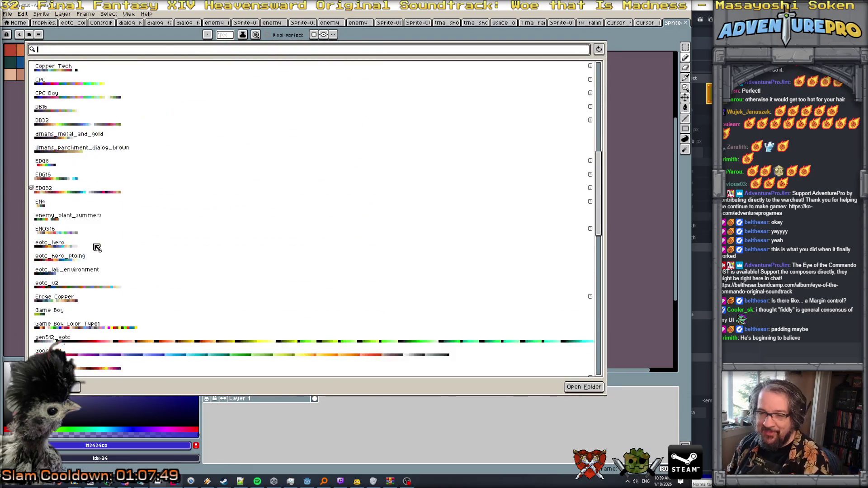
pyautogui.scroll(-2, 98, 247)
pyautogui.click(96, 254)
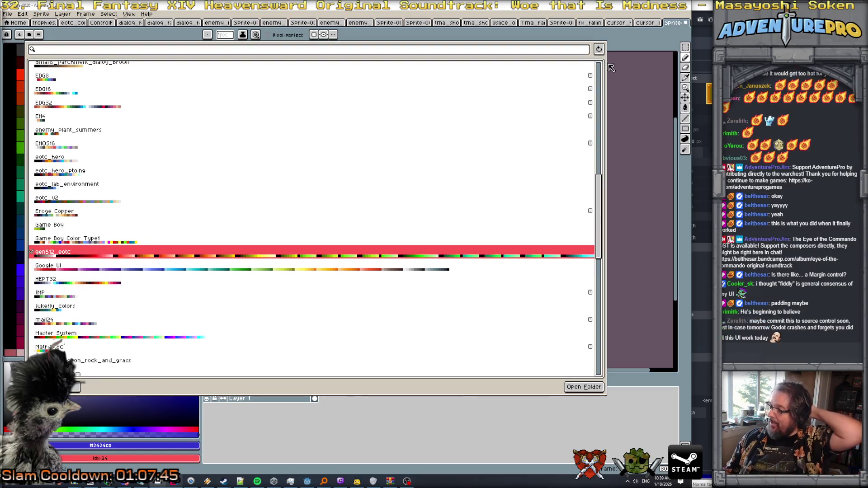
pyautogui.click(620, 155)
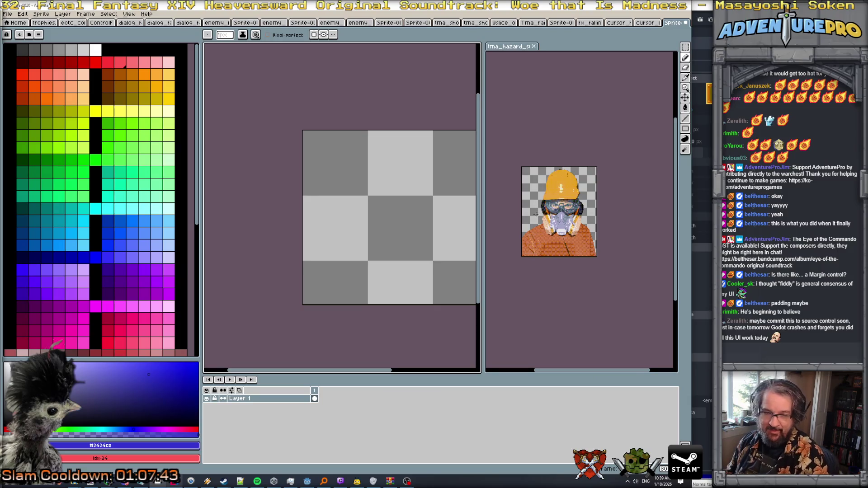
pyautogui.moveTo(434, 213); pyautogui.dragTo(378, 199)
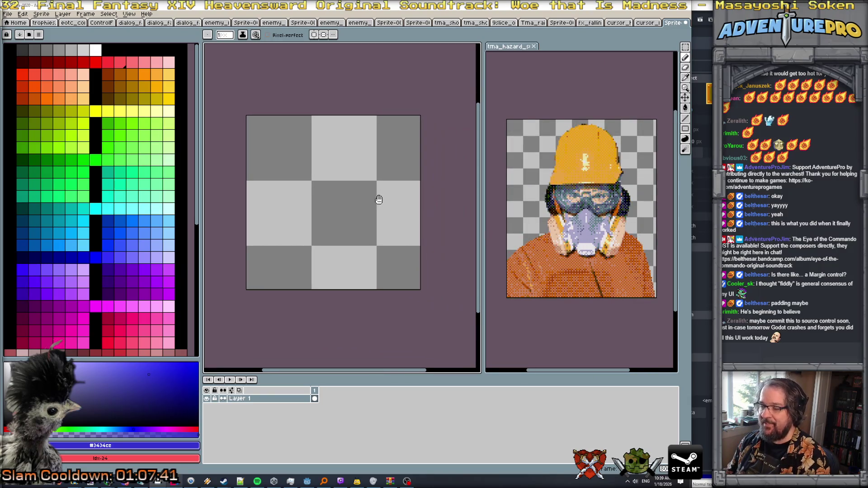
pyautogui.click(8, 14)
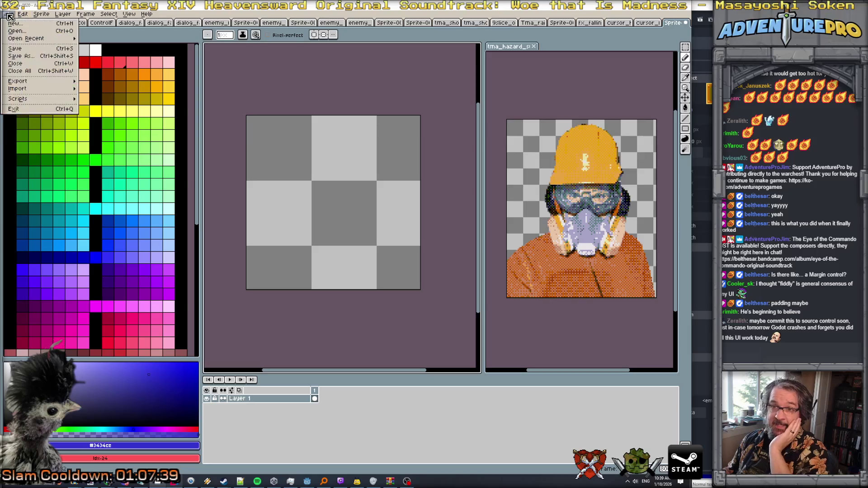
pyautogui.moveTo(42, 92)
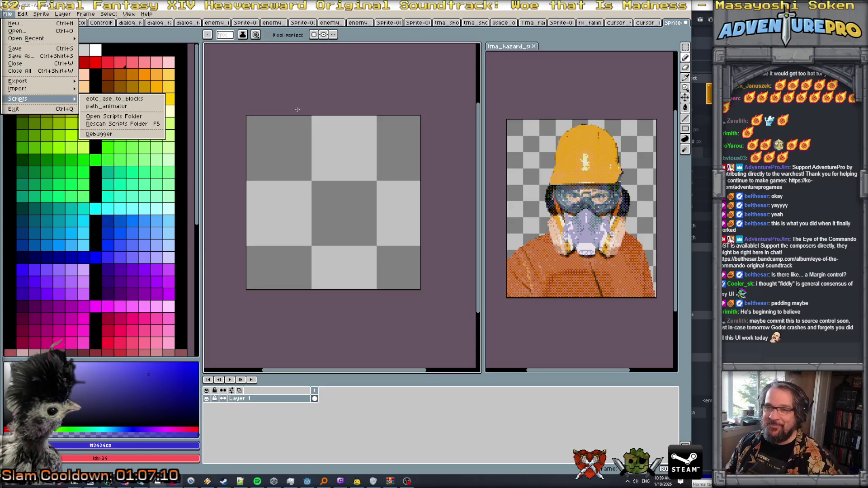
pyautogui.click(328, 92)
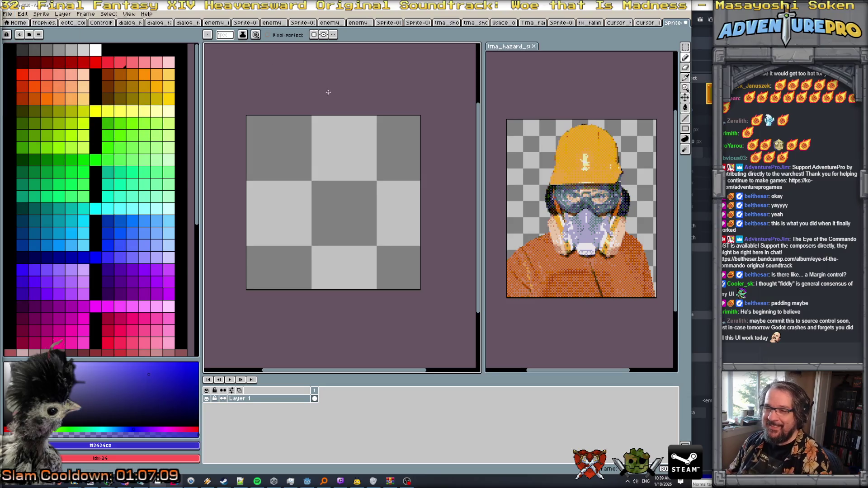
# Step: Set the transparency checker background size to 16 in Preferences
pyautogui.click(7, 14)
pyautogui.moveTo(23, 14)
pyautogui.click(61, 220)
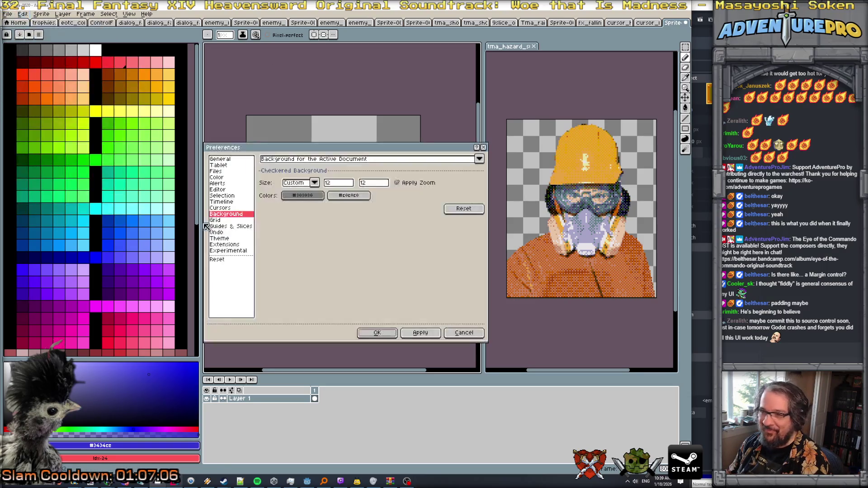
pyautogui.click(339, 182)
pyautogui.press('Tab')
pyautogui.write('16')
pyautogui.press('Return')
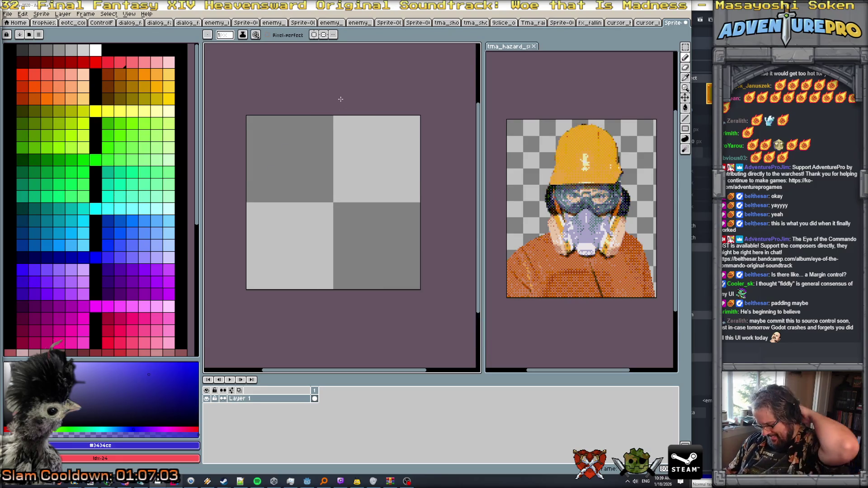
# Step: With both symmetry axes on, pencil dark green diagonals into each corner
pyautogui.click(314, 35)
pyautogui.click(324, 35)
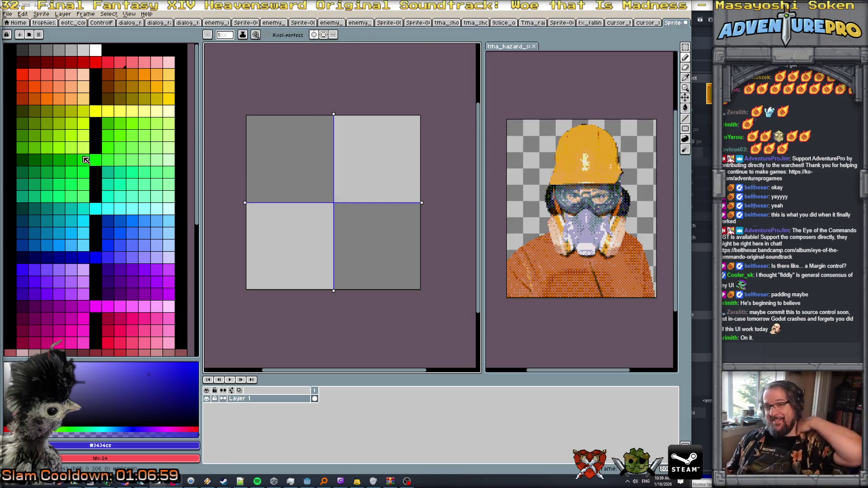
pyautogui.click(21, 159)
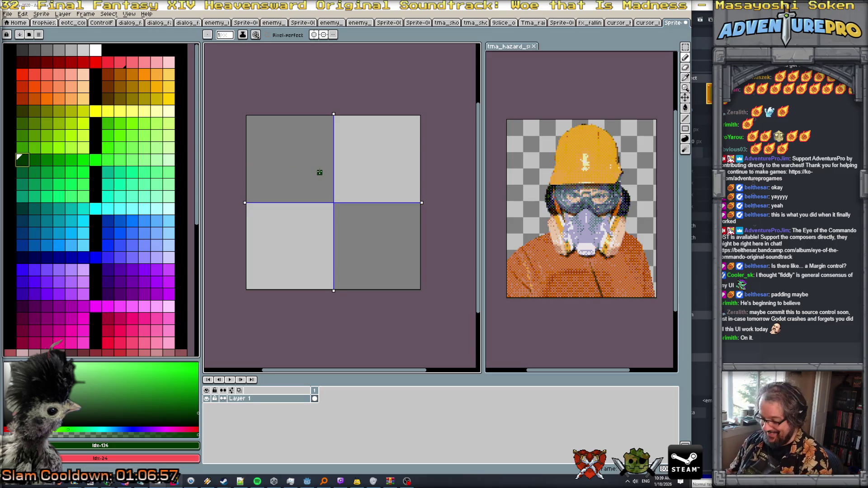
pyautogui.click(248, 117)
pyautogui.click(254, 123)
pyautogui.click(260, 129)
pyautogui.click(265, 134)
pyautogui.click(271, 141)
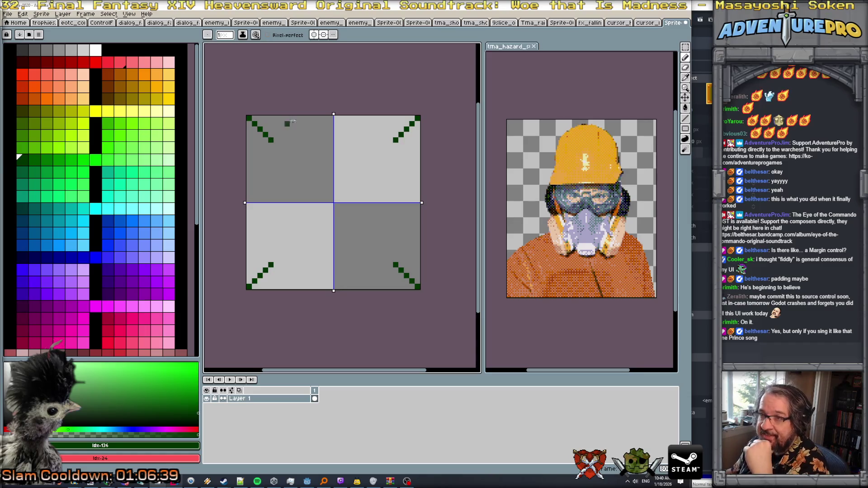
# Step: Turn off symmetry and draw the frame's top, left and bottom inner edge lines
pyautogui.click(313, 35)
pyautogui.click(323, 35)
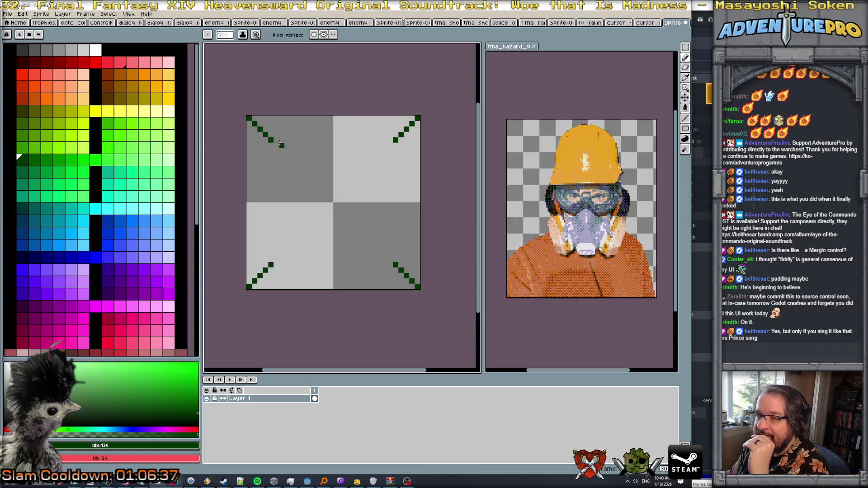
pyautogui.moveTo(272, 140); pyautogui.dragTo(392, 140)
pyautogui.click(47, 160)
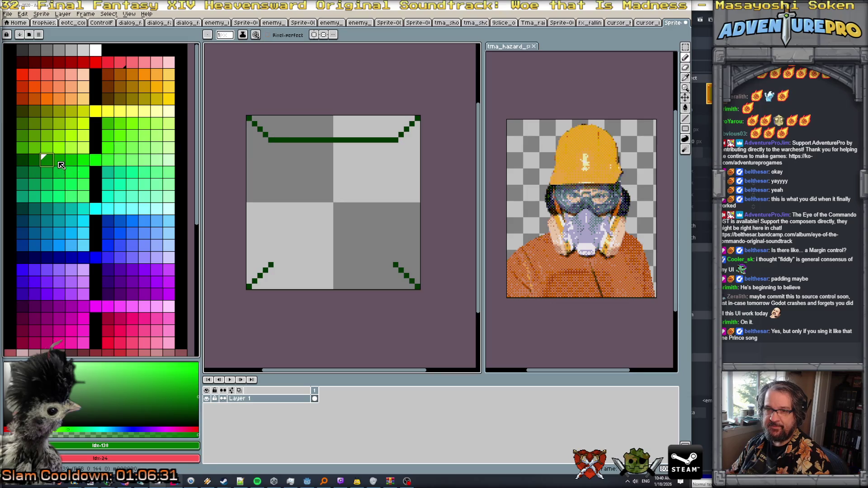
pyautogui.click(34, 163)
pyautogui.moveTo(270, 141); pyautogui.dragTo(270, 260)
pyautogui.click(45, 160)
pyautogui.moveTo(273, 265); pyautogui.dragTo(386, 265)
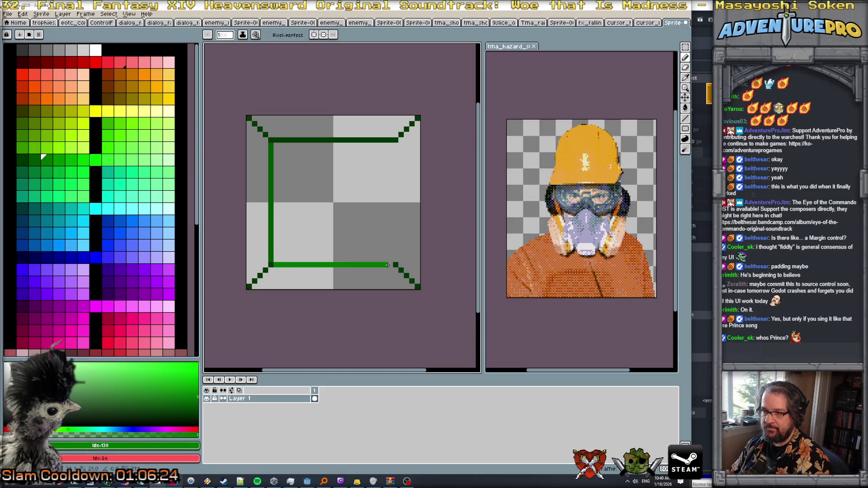
# Step: Redraw the bottom edge in brighter green and draw a straight right inner edge
pyautogui.click(71, 163)
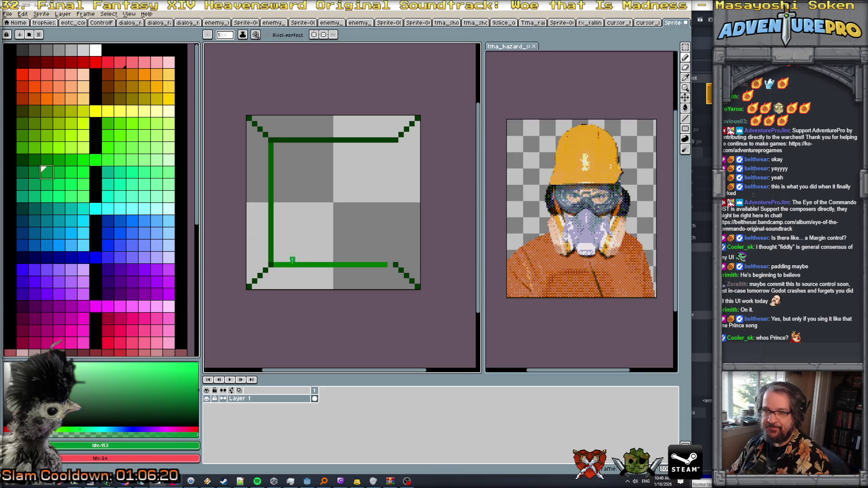
pyautogui.click(44, 174)
pyautogui.moveTo(273, 264); pyautogui.dragTo(390, 265)
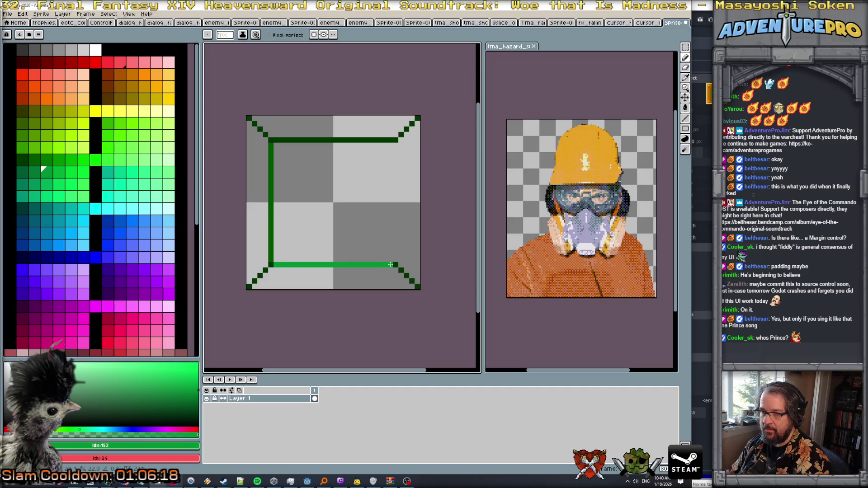
pyautogui.keyDown('alt'); pyautogui.click(262, 257); pyautogui.keyUp('alt')
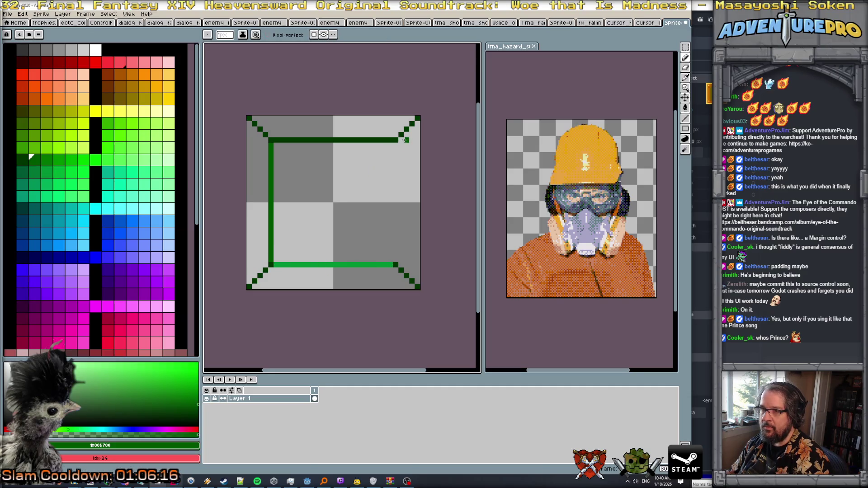
pyautogui.moveTo(400, 140); pyautogui.dragTo(405, 241)
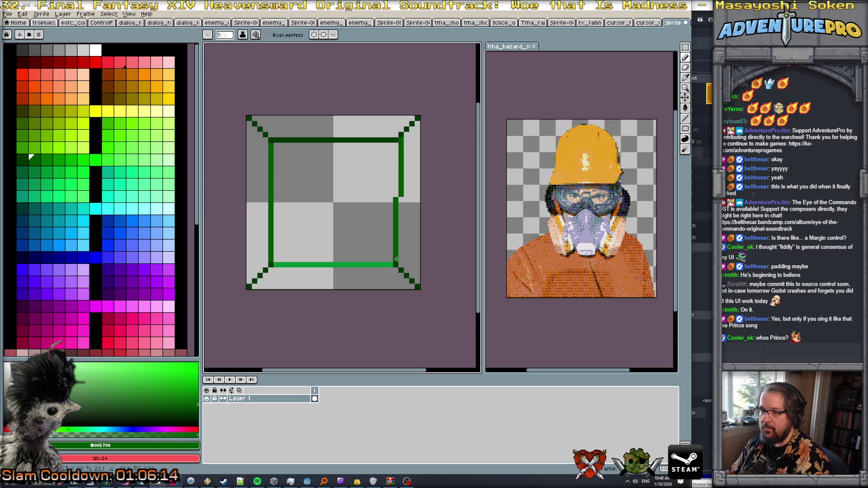
pyautogui.hotkey('ctrl', 'z')
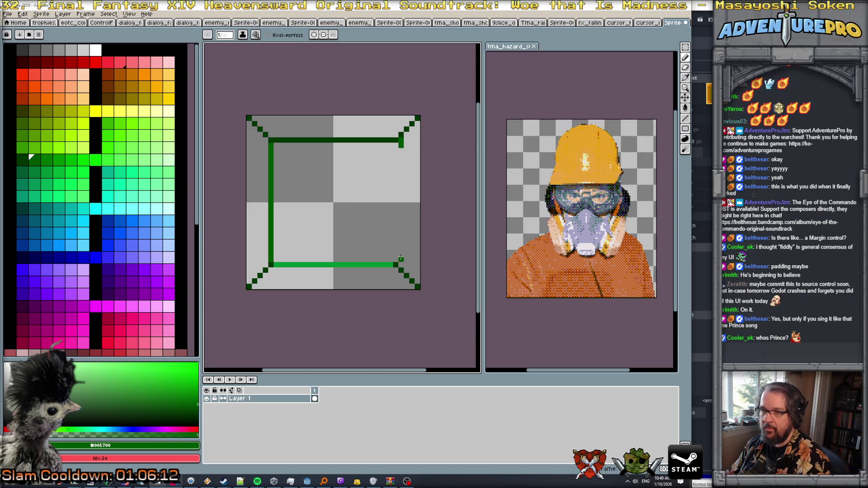
pyautogui.hotkey('ctrl', 'z')
pyautogui.moveTo(396, 146); pyautogui.dragTo(395, 261)
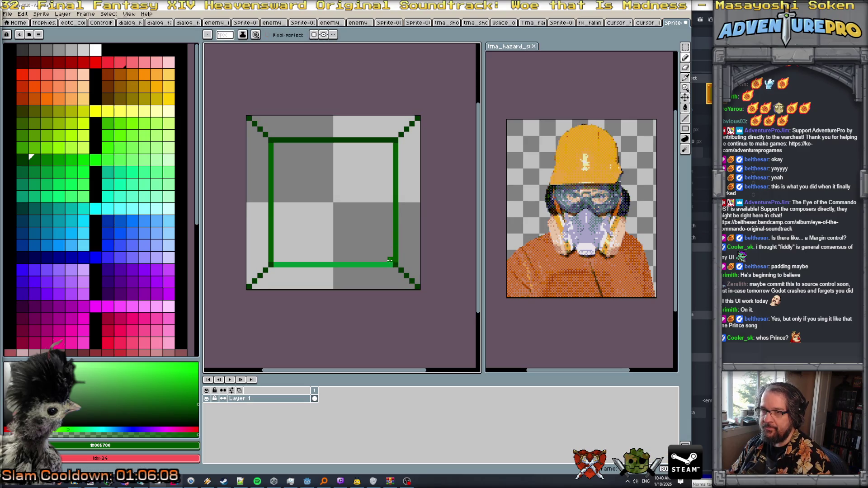
pyautogui.scroll(-3, 389, 260)
pyautogui.scroll(2, 389, 228)
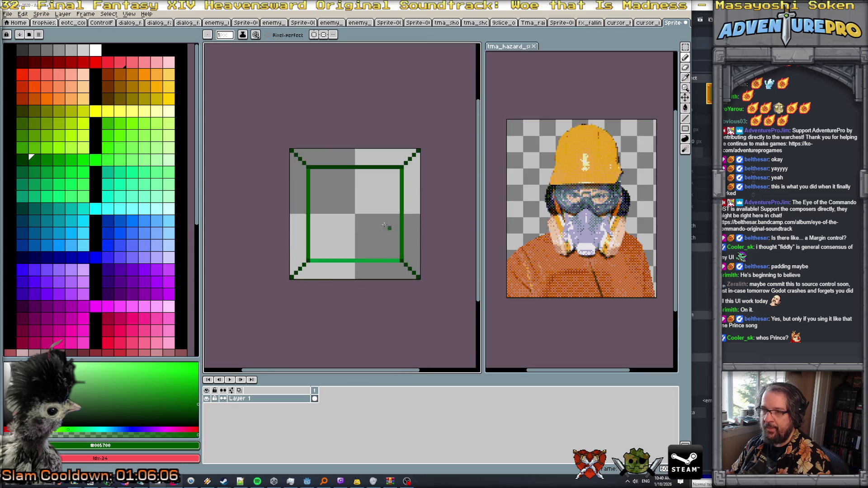
# Step: Paint-bucket the top, left, bottom and right border bands dark green
pyautogui.press('g')
pyautogui.click(336, 157)
pyautogui.click(296, 184)
pyautogui.click(345, 265)
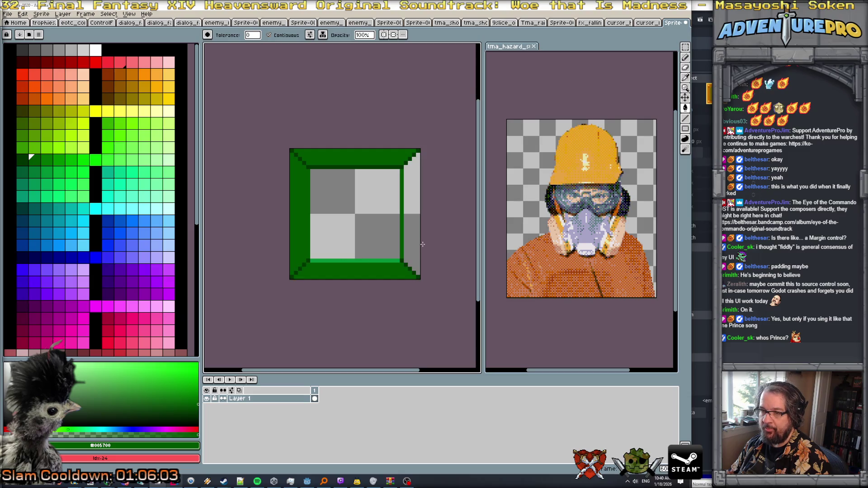
pyautogui.click(417, 237)
# Step: Try a teal fill on the left band, undo it, and pencil a dark teal inner top edge
pyautogui.scroll(1, 400, 190)
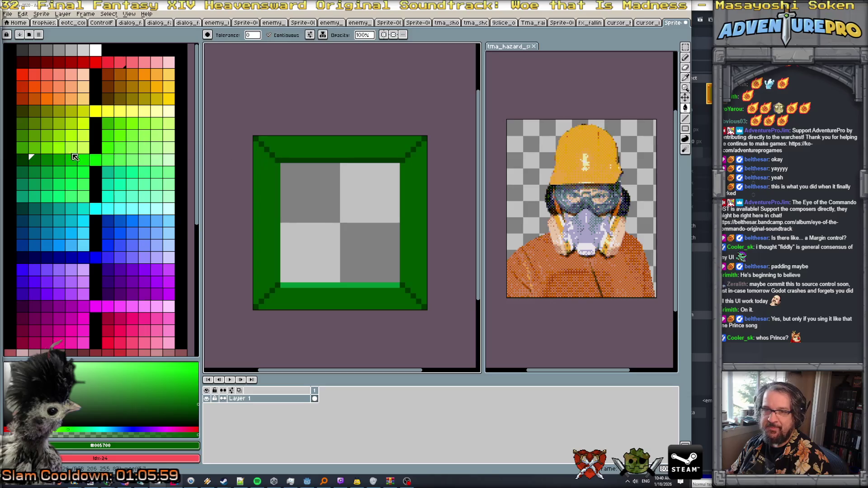
pyautogui.click(34, 161)
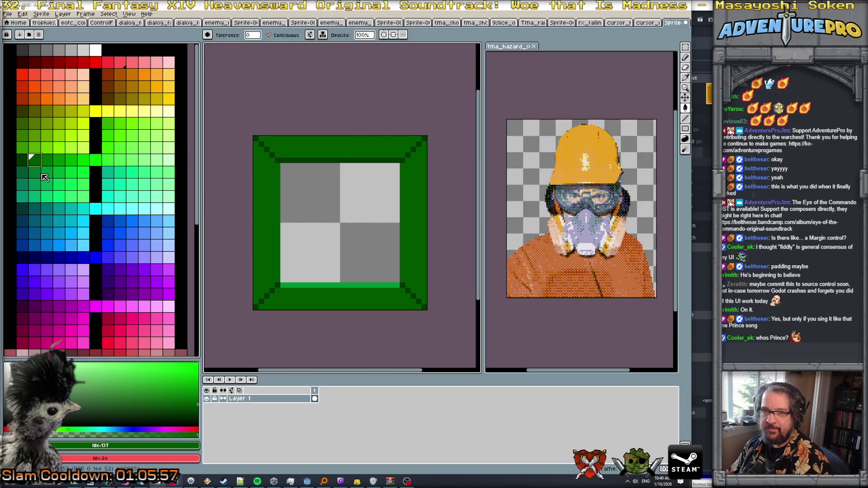
pyautogui.click(23, 205)
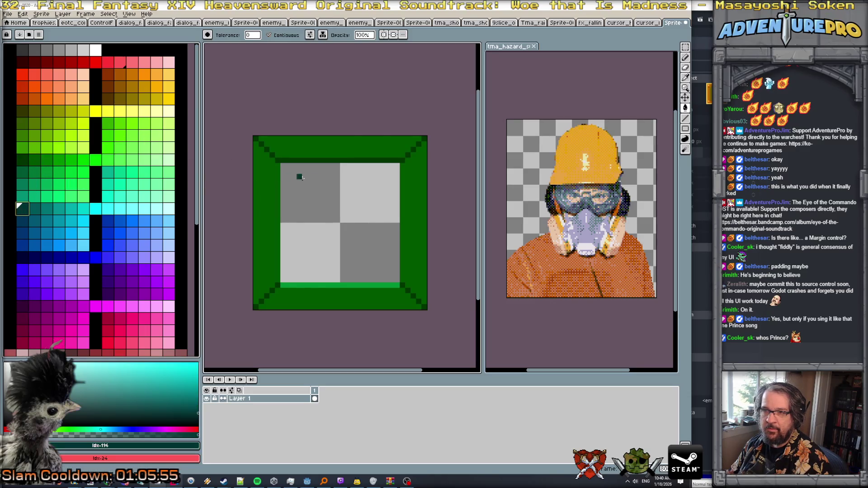
pyautogui.click(276, 181)
pyautogui.hotkey('ctrl', 'z')
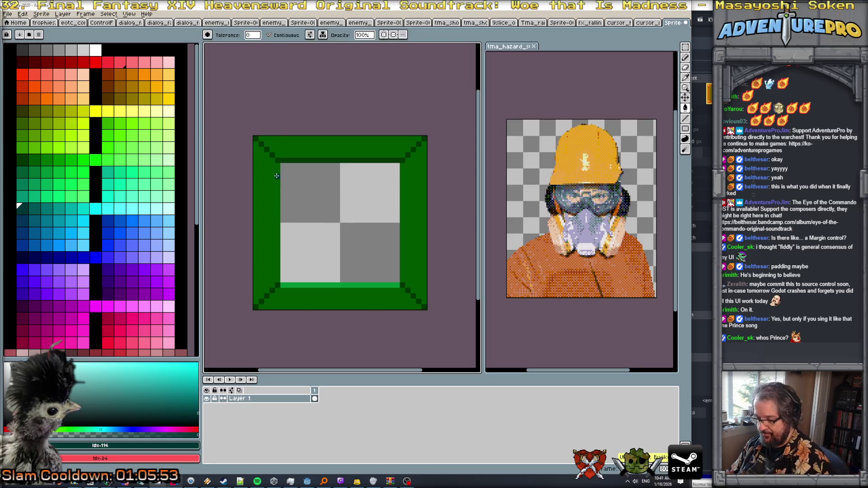
pyautogui.press('b')
pyautogui.moveTo(280, 162); pyautogui.dragTo(288, 162)
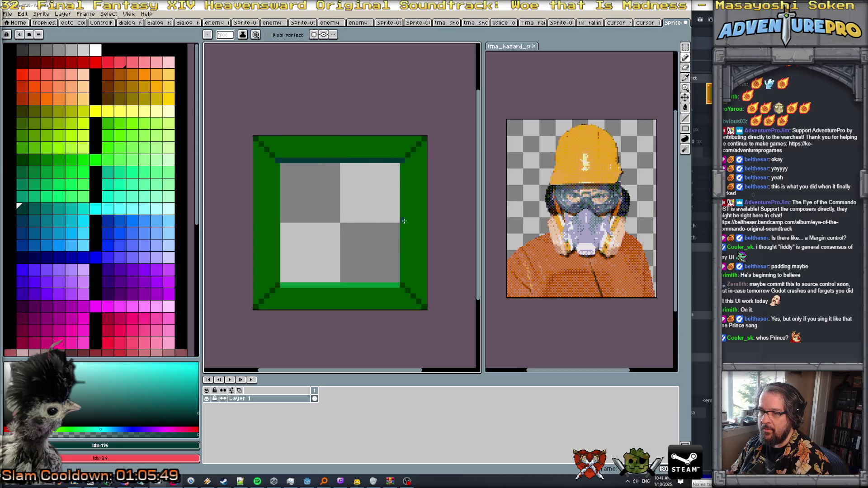
# Step: Refill all four border bands with a brighter green
pyautogui.click(46, 159)
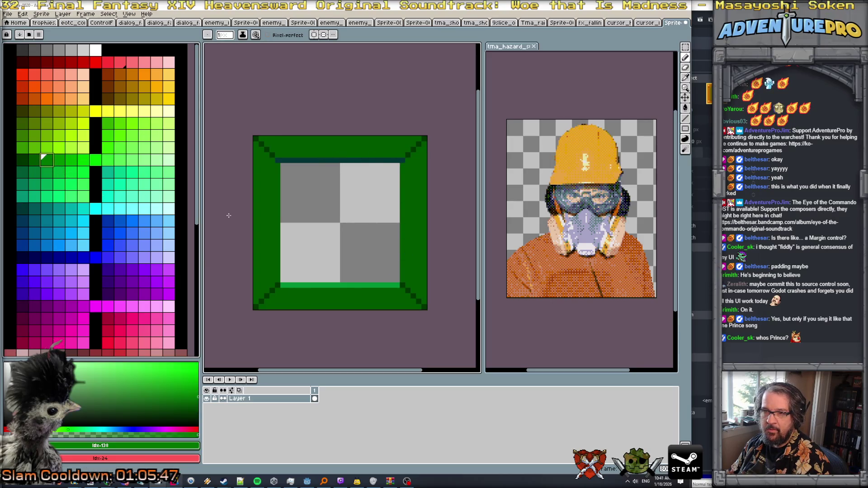
pyautogui.press('g')
pyautogui.click(276, 239)
pyautogui.click(307, 298)
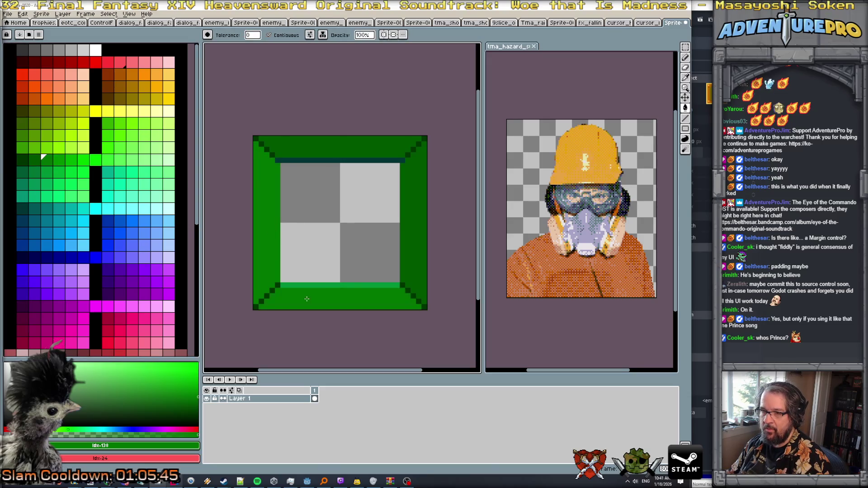
pyautogui.click(409, 269)
pyautogui.click(349, 145)
# Step: Pencil darker green lines down the frame's inner left and right edges
pyautogui.click(32, 161)
pyautogui.press('b')
pyautogui.moveTo(278, 166); pyautogui.dragTo(277, 279)
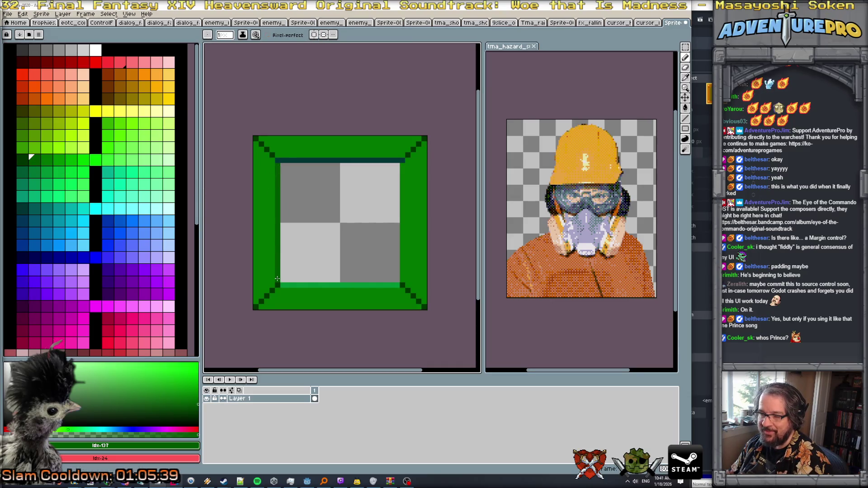
pyautogui.moveTo(401, 165); pyautogui.dragTo(400, 279)
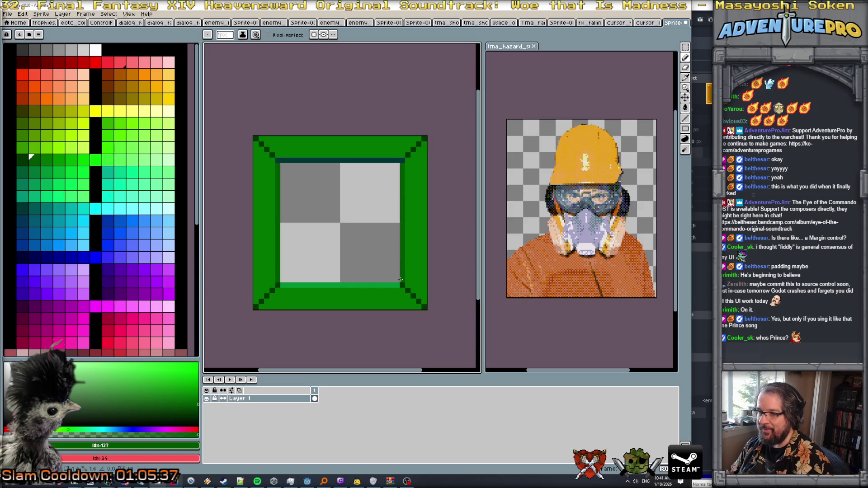
# Step: With vertical and horizontal symmetry on, repaint the dark corner diagonals mid green
pyautogui.click(314, 34)
pyautogui.click(323, 34)
pyautogui.keyDown('alt'); pyautogui.click(278, 147); pyautogui.keyUp('alt')
pyautogui.click(273, 153)
pyautogui.moveTo(273, 153); pyautogui.dragTo(255, 138)
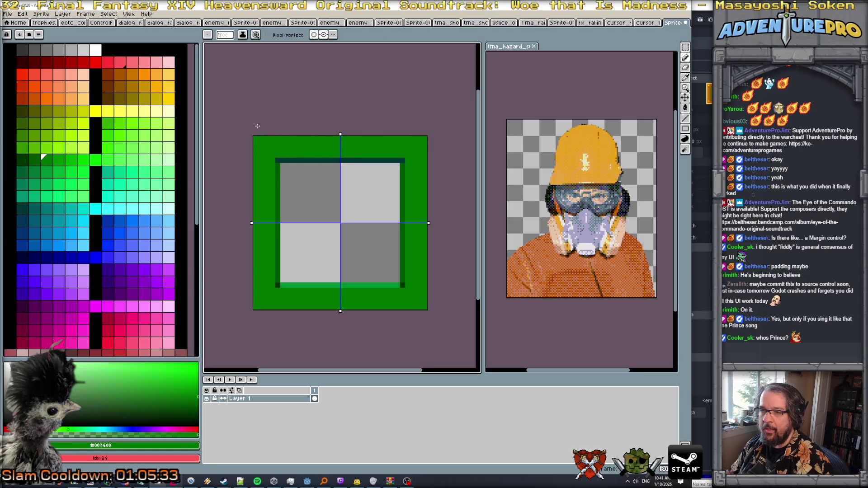
# Step: Paint small grey rivet marks of several pixels into all four mirrored frame corners
pyautogui.click(59, 49)
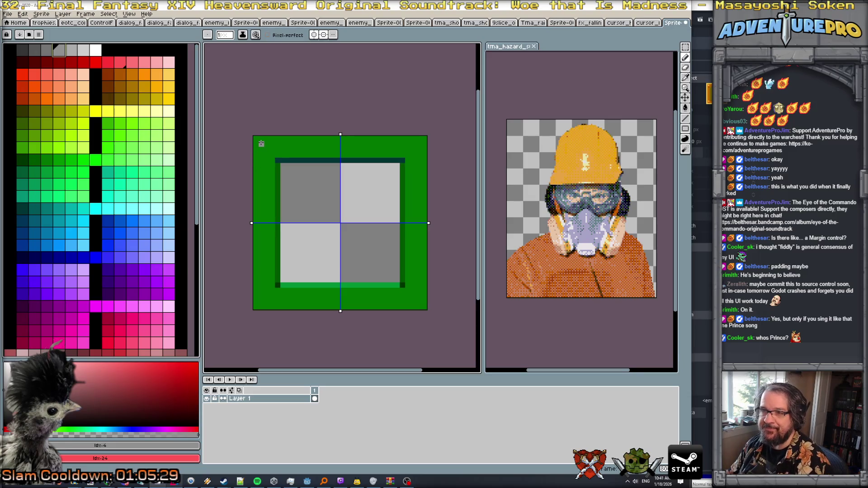
pyautogui.click(70, 50)
pyautogui.click(262, 144)
pyautogui.click(46, 50)
pyautogui.click(261, 149)
pyautogui.click(267, 145)
pyautogui.click(34, 50)
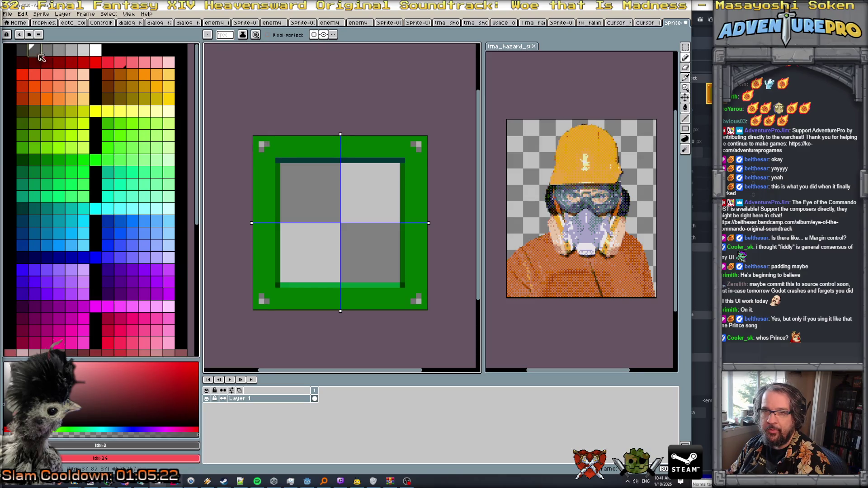
# Step: Pick a darker grey shade and turn off vertical and horizontal symmetry
pyautogui.click(22, 50)
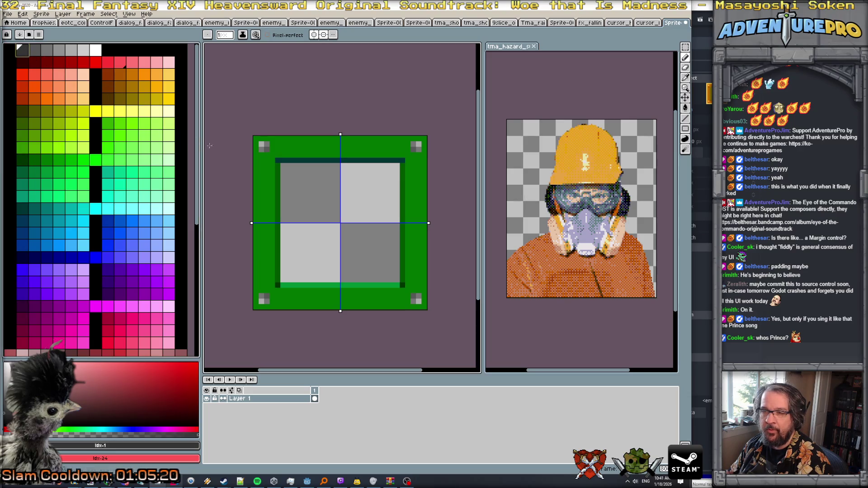
pyautogui.scroll(-3, 289, 167)
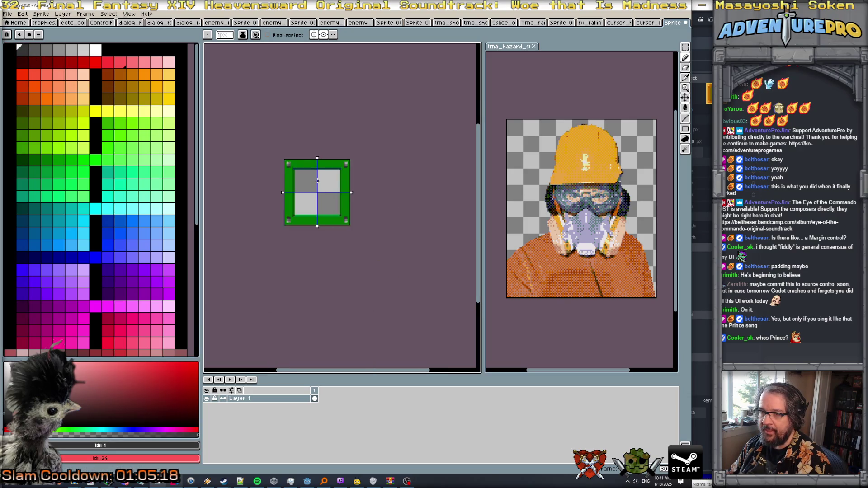
pyautogui.scroll(1, 312, 181)
pyautogui.click(313, 34)
pyautogui.click(323, 34)
pyautogui.scroll(2, 284, 146)
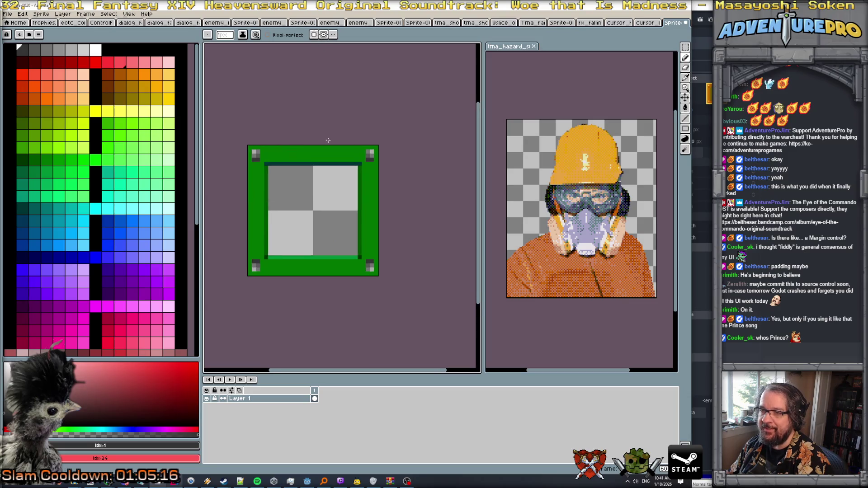
pyautogui.scroll(-2, 285, 146)
pyautogui.scroll(-1, 294, 156)
pyautogui.scroll(1, 298, 163)
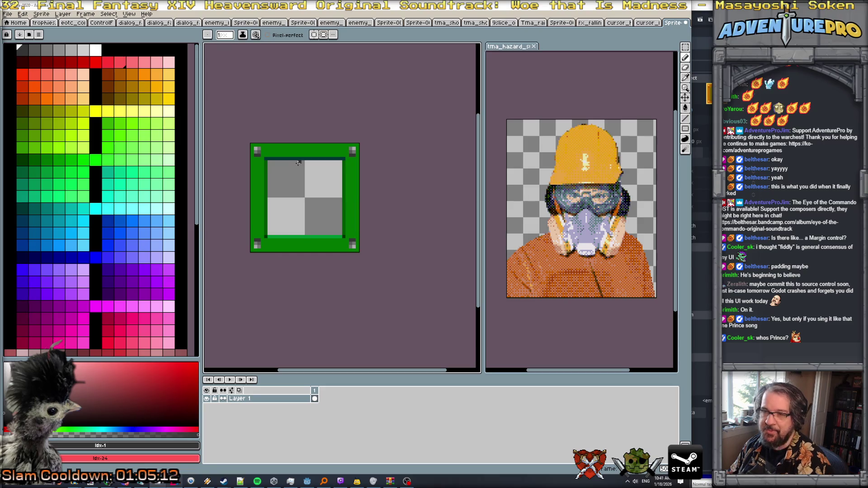
pyautogui.scroll(1, 299, 167)
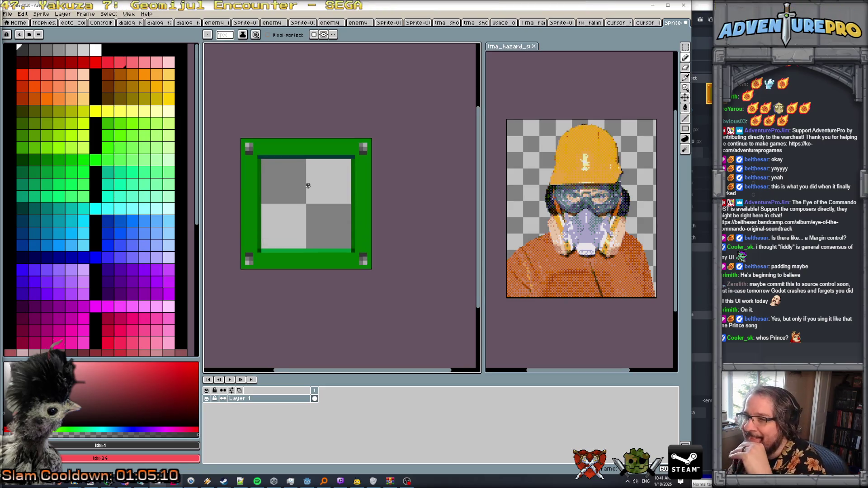
pyautogui.scroll(-3, 316, 163)
pyautogui.scroll(2, 336, 156)
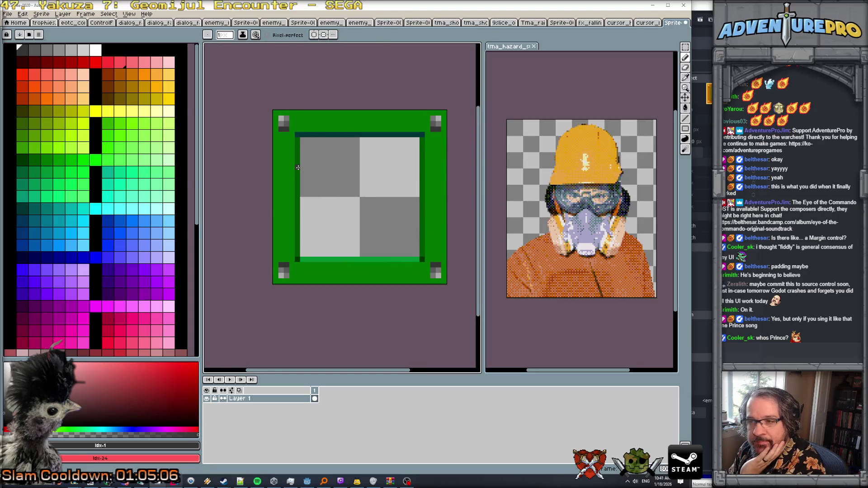
# Step: Eyedrop the frame's dark green to darken a top-border pixel, then sample mid, light and darkest greys
pyautogui.keyDown('alt'); pyautogui.click(294, 168); pyautogui.keyUp('alt')
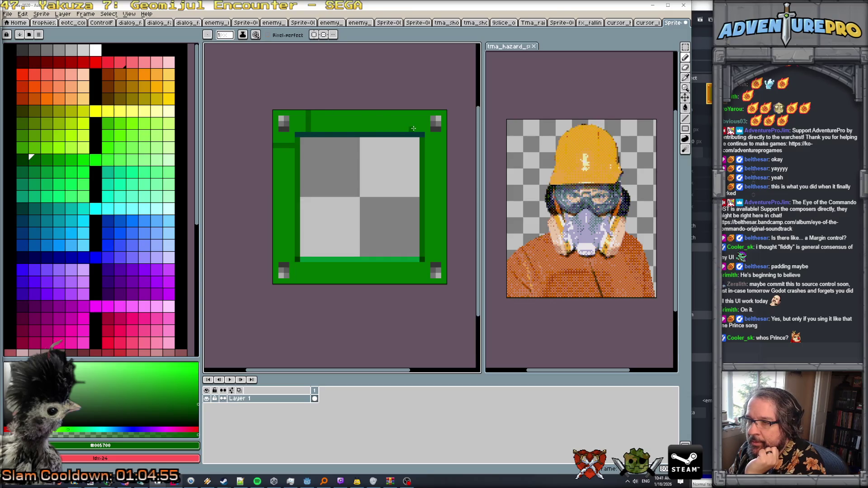
pyautogui.click(411, 113)
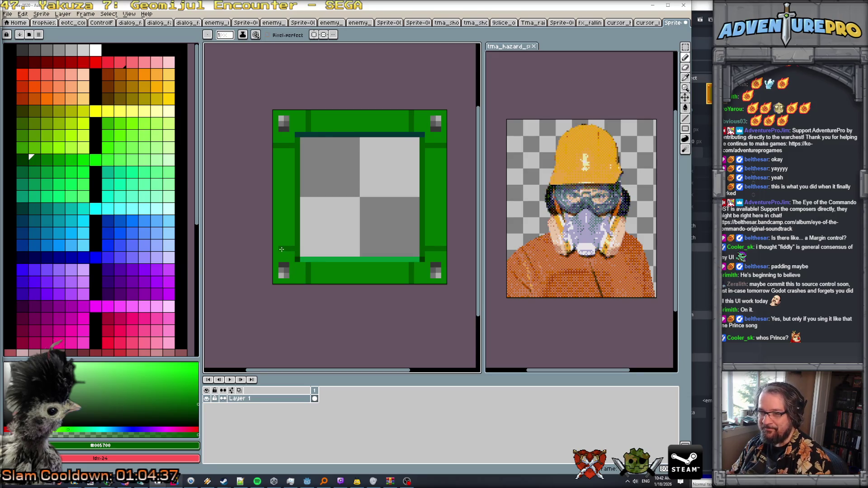
pyautogui.keyDown('alt'); pyautogui.click(284, 268); pyautogui.keyUp('alt')
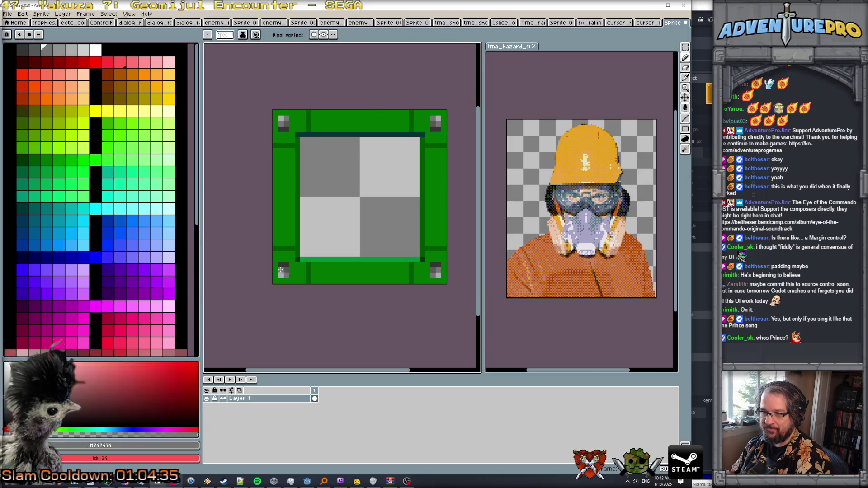
pyautogui.keyDown('alt'); pyautogui.click(280, 276); pyautogui.keyUp('alt')
pyautogui.keyDown('alt'); pyautogui.click(287, 275); pyautogui.keyUp('alt')
pyautogui.keyDown('alt'); pyautogui.click(429, 265); pyautogui.keyUp('alt')
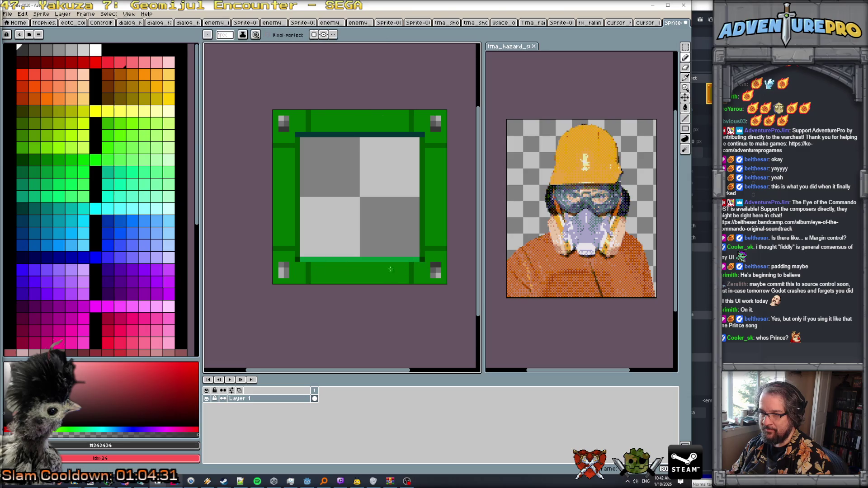
pyautogui.scroll(1, 393, 270)
pyautogui.scroll(-1, 400, 258)
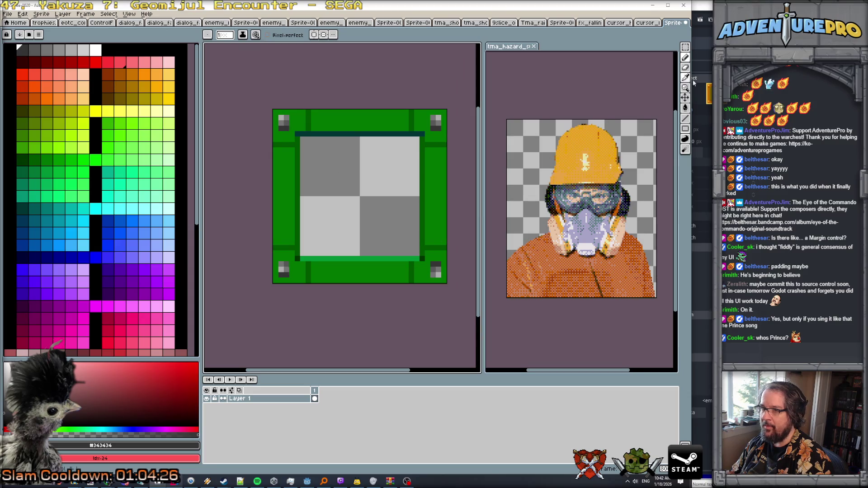
# Step: Select and reposition the bottom-left corner tile with the Rectangular Marquee
pyautogui.press('m')
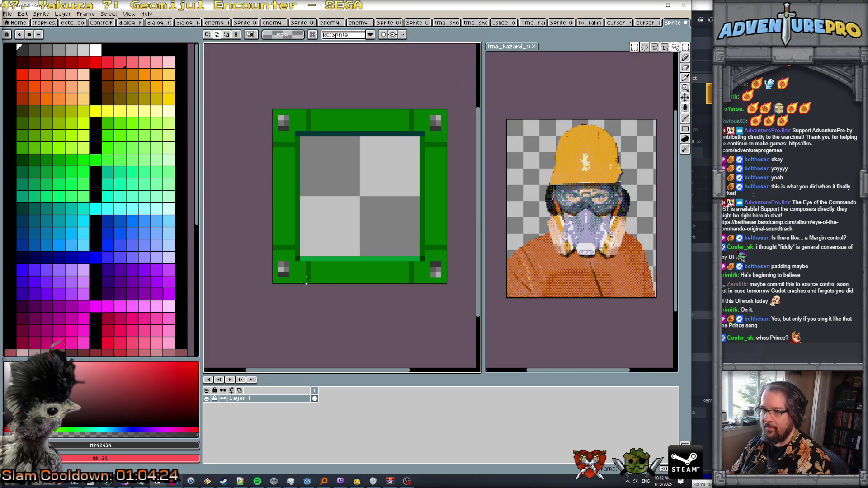
pyautogui.moveTo(276, 259)
pyautogui.mouseDown()
pyautogui.moveTo(291, 280)
pyautogui.moveTo(443, 278)
pyautogui.mouseUp()
pyautogui.press('Return')
pyautogui.scroll(-3, 442, 278)
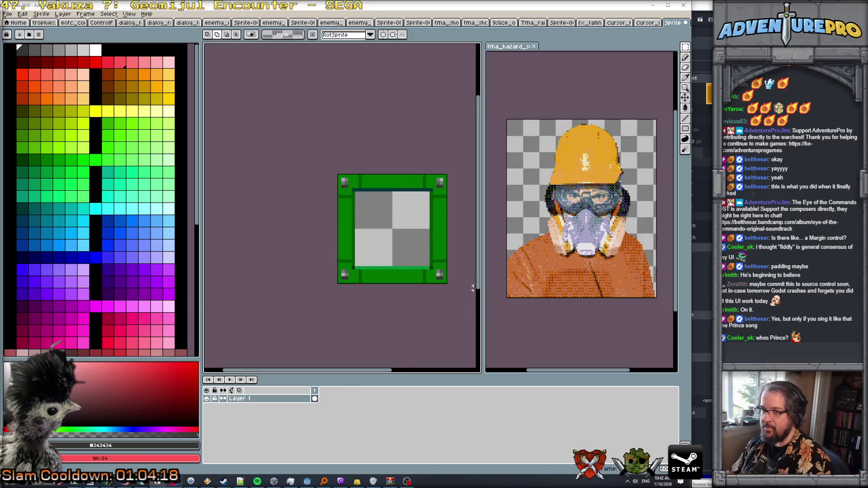
pyautogui.scroll(-1, 442, 278)
pyautogui.scroll(3, 434, 271)
pyautogui.scroll(-1, 369, 211)
pyautogui.scroll(-3, 369, 212)
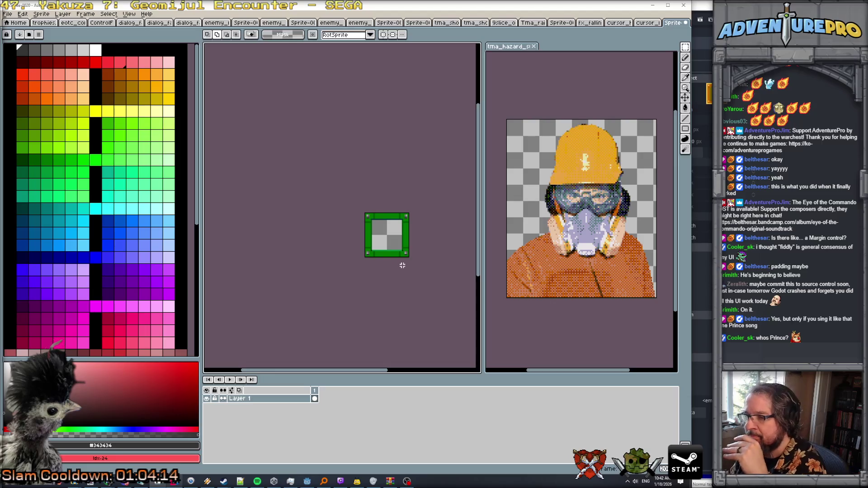
pyautogui.scroll(4, 405, 263)
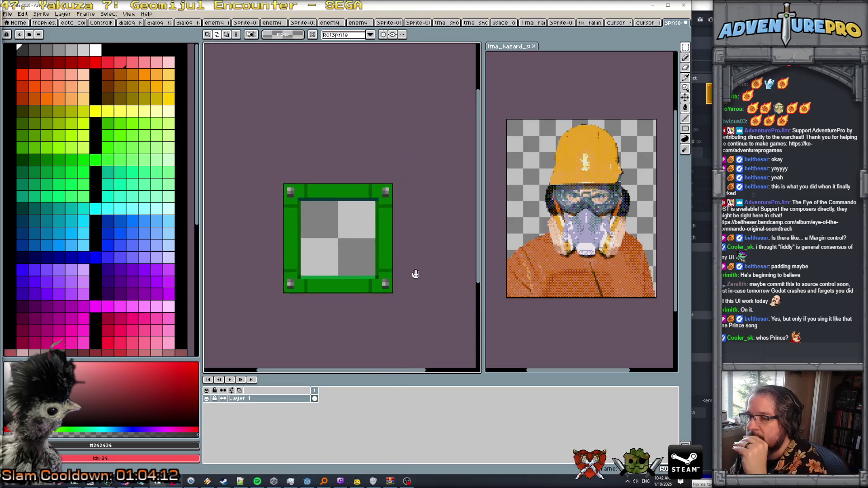
pyautogui.scroll(1, 410, 259)
pyautogui.scroll(-2, 408, 258)
pyautogui.scroll(2, 400, 228)
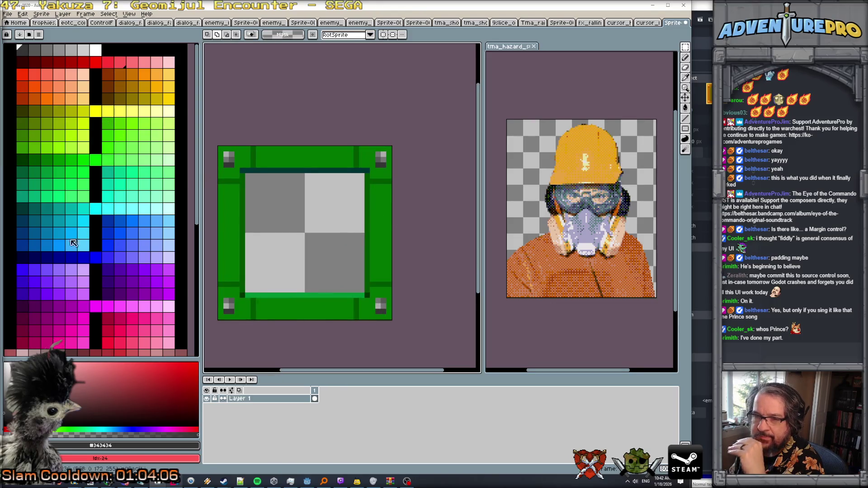
# Step: Paint-bucket the frame's interior with dark navy blue
pyautogui.click(22, 257)
pyautogui.press('g')
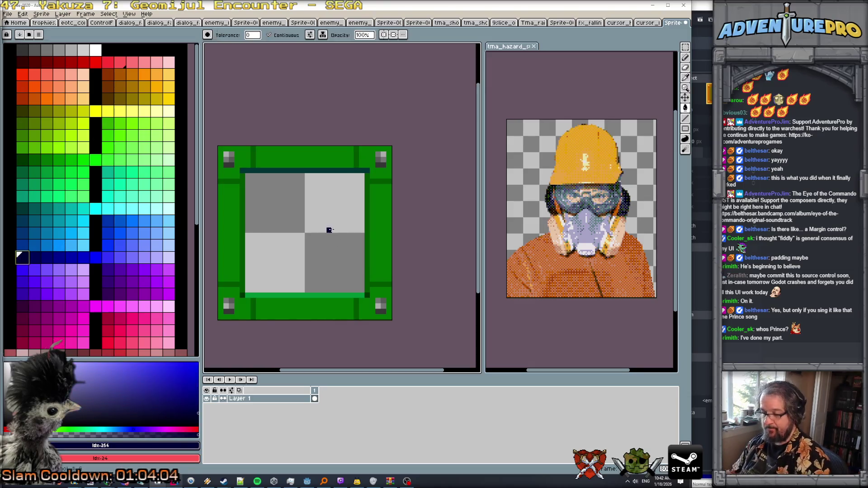
pyautogui.click(328, 230)
pyautogui.scroll(-1, 321, 243)
pyautogui.scroll(2, 321, 243)
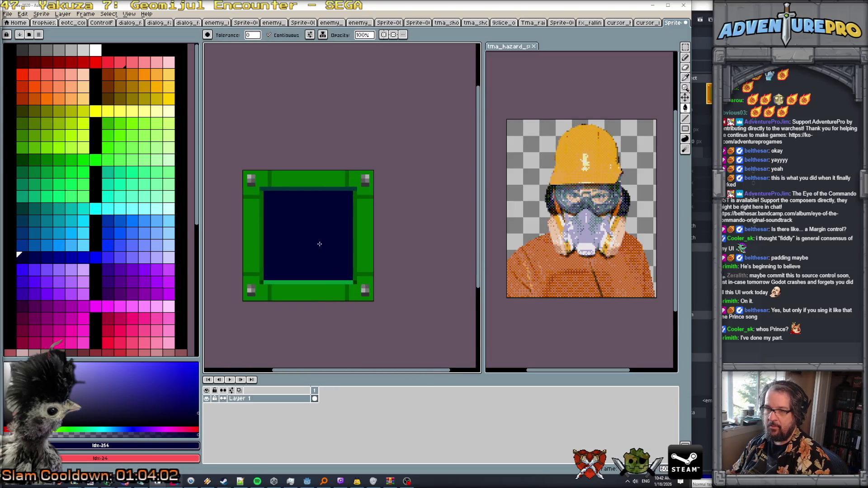
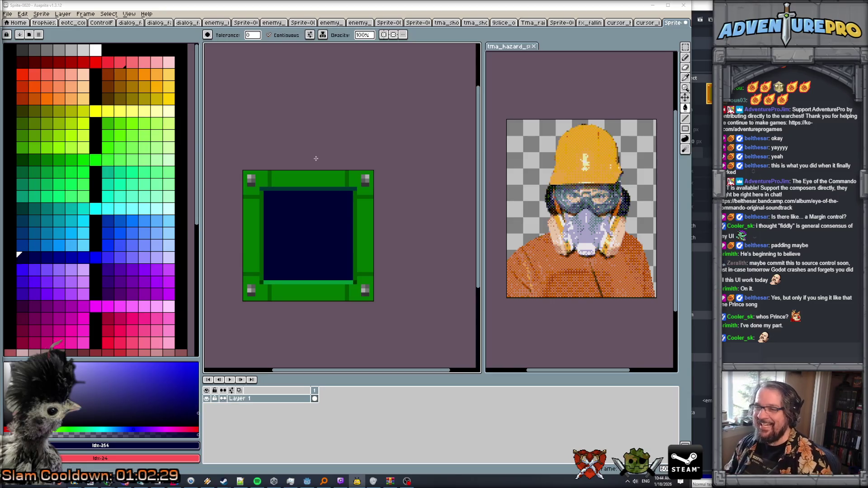
# Step: Pan to the frame tile and set up the Pencil with dark green #005700
pyautogui.keyDown('alt'); pyautogui.click(314, 139); pyautogui.keyUp('alt')
pyautogui.scroll(4, 316, 140)
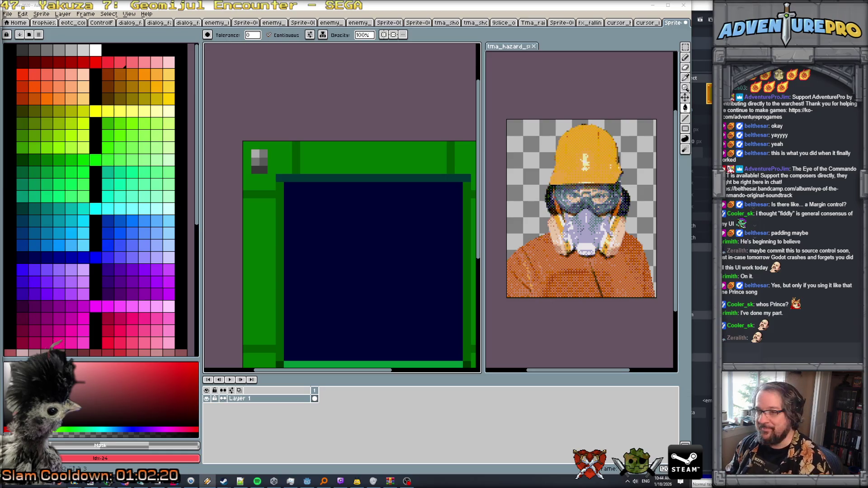
pyautogui.moveTo(369, 121); pyautogui.dragTo(339, 110)
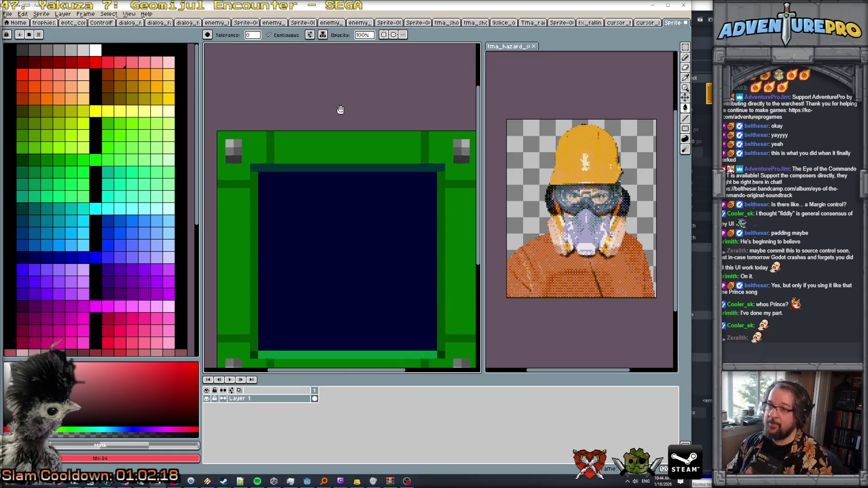
pyautogui.press('b')
pyautogui.keyDown('alt'); pyautogui.click(271, 142); pyautogui.keyUp('alt')
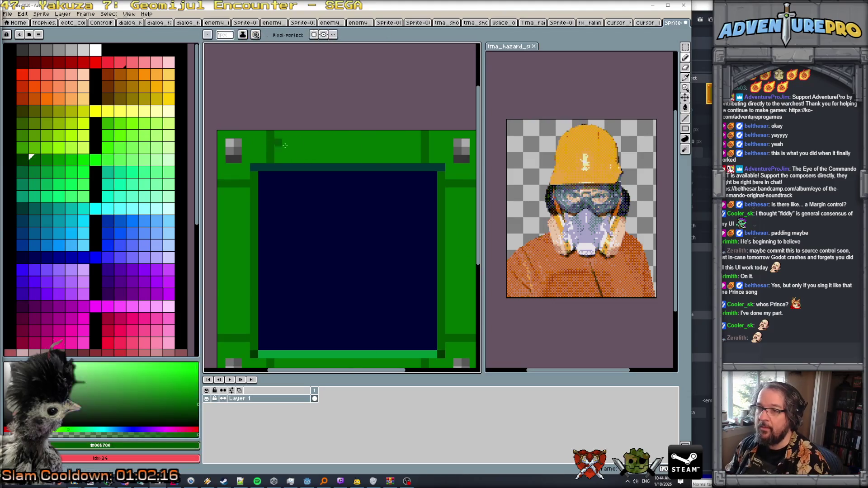
# Step: Draw several dark-green pixels and marks along the frame's top border
pyautogui.click(333, 140)
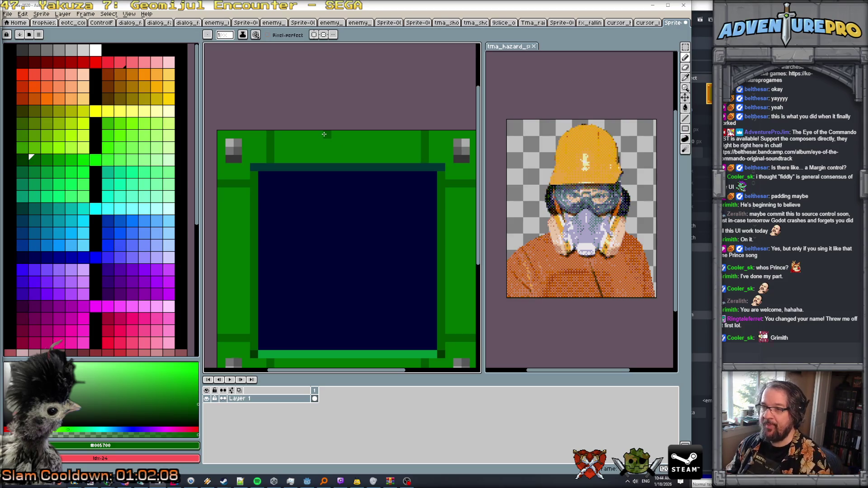
pyautogui.moveTo(319, 142); pyautogui.dragTo(319, 150)
pyautogui.click(392, 134)
pyautogui.click(384, 143)
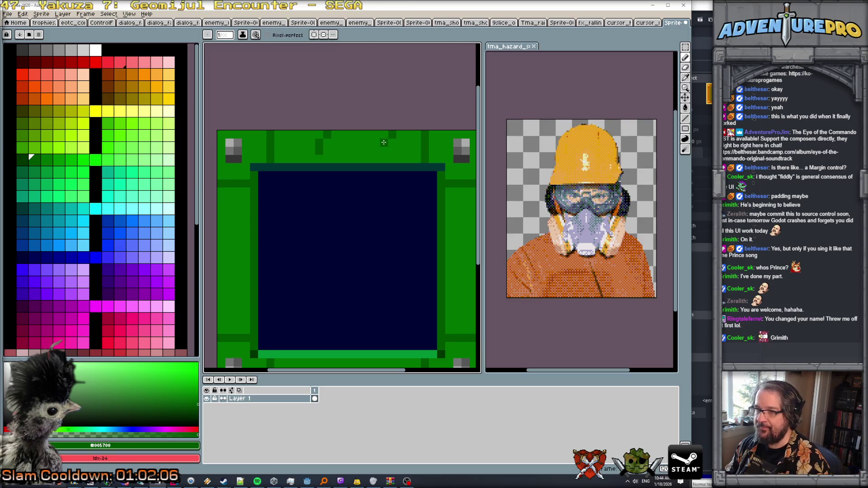
pyautogui.scroll(-3, 369, 159)
pyautogui.scroll(3, 334, 125)
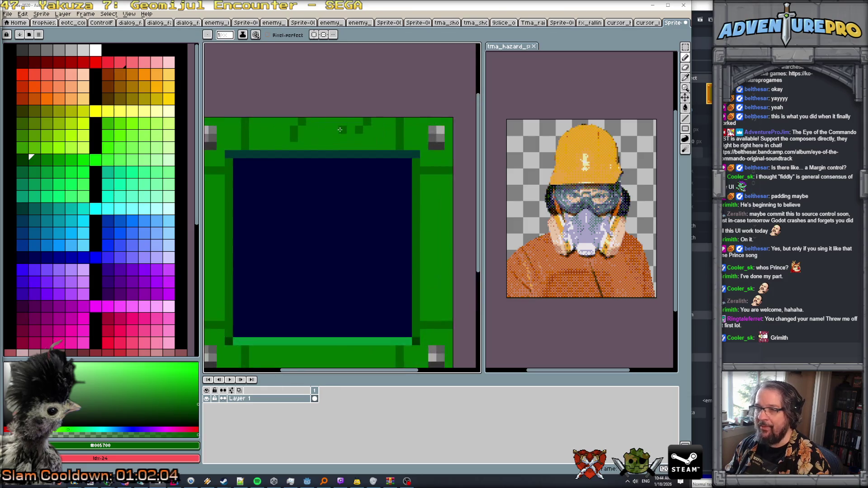
pyautogui.scroll(-2, 335, 125)
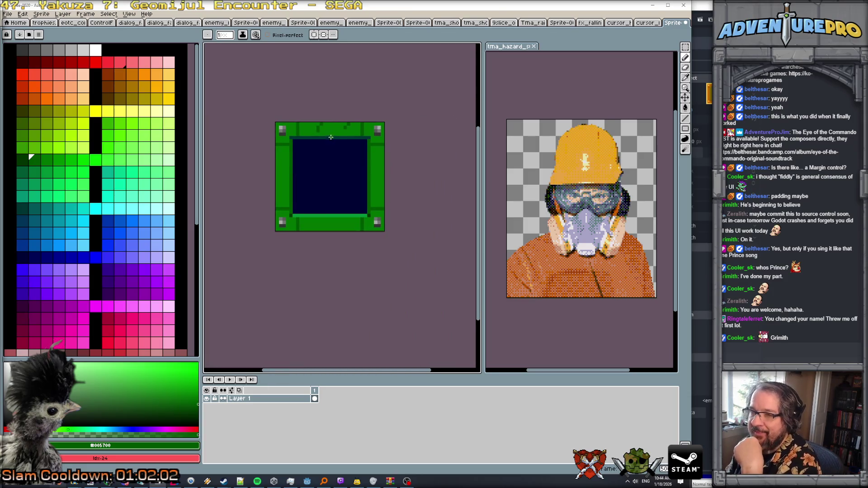
pyautogui.click(41, 13)
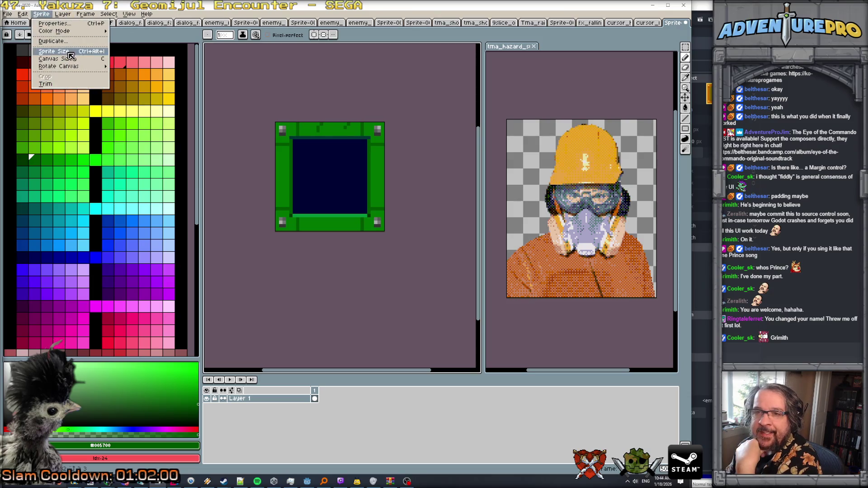
# Step: Resize the canvas to 64x64 with the existing art anchored top-left
pyautogui.click(72, 63)
pyautogui.click(520, 127)
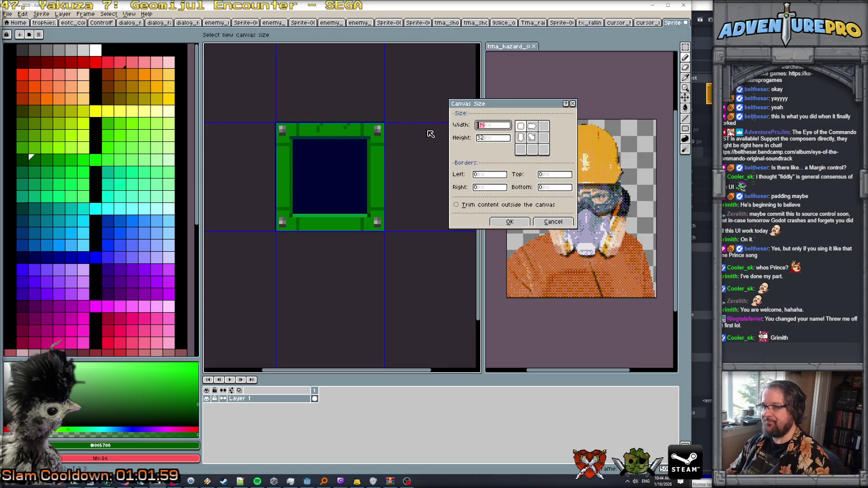
pyautogui.write('64')
pyautogui.press('Tab')
pyautogui.write('64')
pyautogui.press('Return')
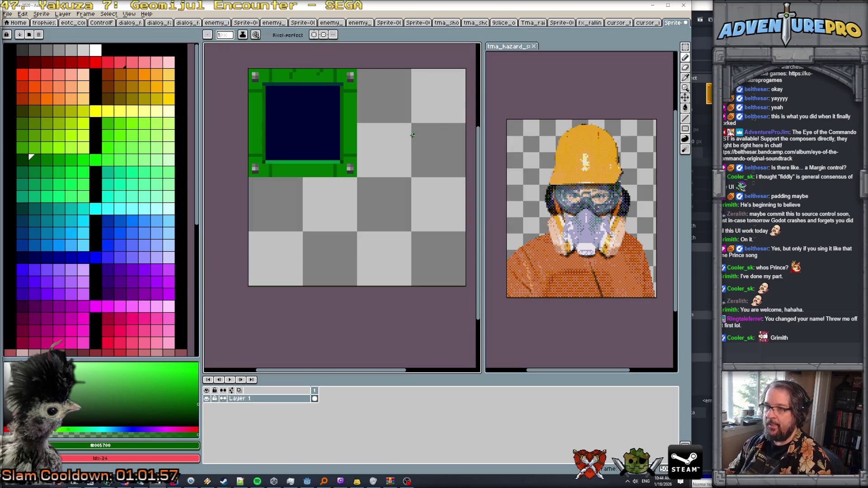
# Step: Marquee-select the right border and move it out to the new right canvas edge
pyautogui.moveTo(685, 47); pyautogui.dragTo(665, 47)
pyautogui.moveTo(333, 69)
pyautogui.mouseDown()
pyautogui.moveTo(408, 303)
pyautogui.moveTo(416, 300)
pyautogui.mouseUp()
pyautogui.moveTo(369, 150)
pyautogui.mouseDown()
pyautogui.moveTo(460, 160)
pyautogui.moveTo(477, 150)
pyautogui.mouseUp()
pyautogui.scroll(-1, 454, 206)
pyautogui.click(413, 229)
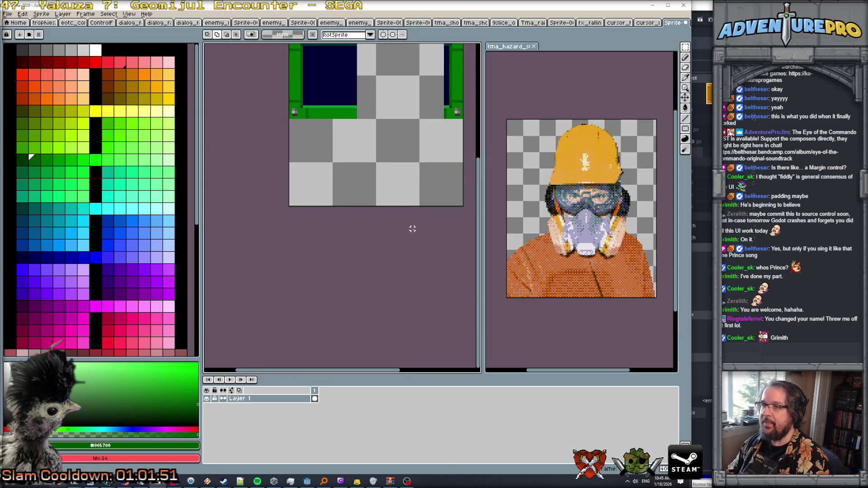
pyautogui.scroll(-1, 413, 229)
pyautogui.moveTo(413, 230); pyautogui.dragTo(416, 270)
# Step: Move the bottom green bar down to the canvas bottom
pyautogui.scroll(1, 378, 199)
pyautogui.scroll(-1, 320, 150)
pyautogui.moveTo(320, 150)
pyautogui.mouseDown()
pyautogui.moveTo(205, 143)
pyautogui.moveTo(337, 206)
pyautogui.mouseUp()
pyautogui.moveTo(277, 188); pyautogui.dragTo(280, 252)
pyautogui.press('Return')
# Step: Stretch a strip of the left border and panel down to fill the gap, and extend the right border up
pyautogui.scroll(1, 280, 164)
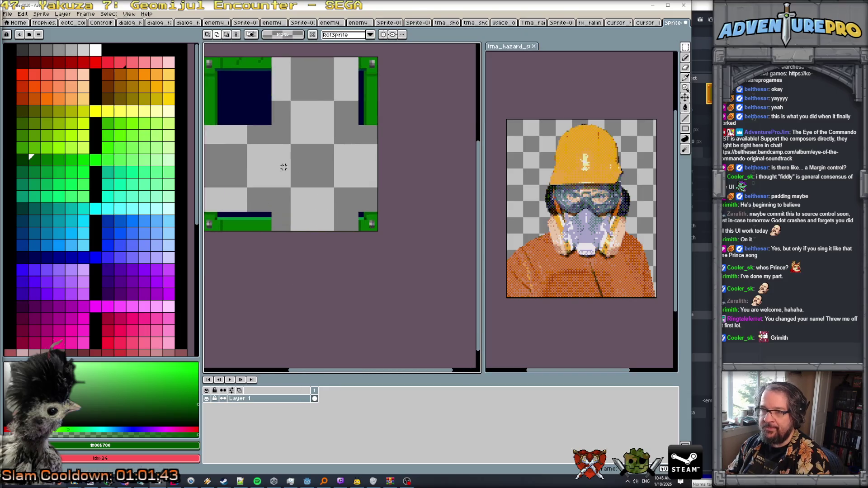
pyautogui.moveTo(281, 165); pyautogui.dragTo(313, 156)
pyautogui.scroll(-1, 313, 156)
pyautogui.moveTo(252, 120)
pyautogui.mouseDown()
pyautogui.moveTo(256, 127)
pyautogui.moveTo(308, 127)
pyautogui.mouseUp()
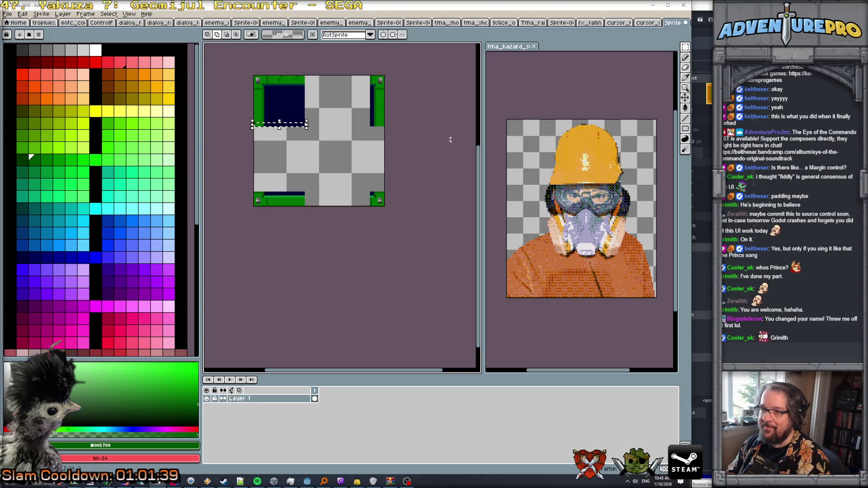
pyautogui.scroll(1, 280, 121)
pyautogui.moveTo(280, 121)
pyautogui.mouseDown()
pyautogui.moveTo(281, 230)
pyautogui.moveTo(328, 249)
pyautogui.moveTo(434, 246)
pyautogui.moveTo(457, 233)
pyautogui.moveTo(445, 212)
pyautogui.moveTo(445, 104)
pyautogui.mouseUp()
pyautogui.click(391, 158)
pyautogui.scroll(-2, 391, 159)
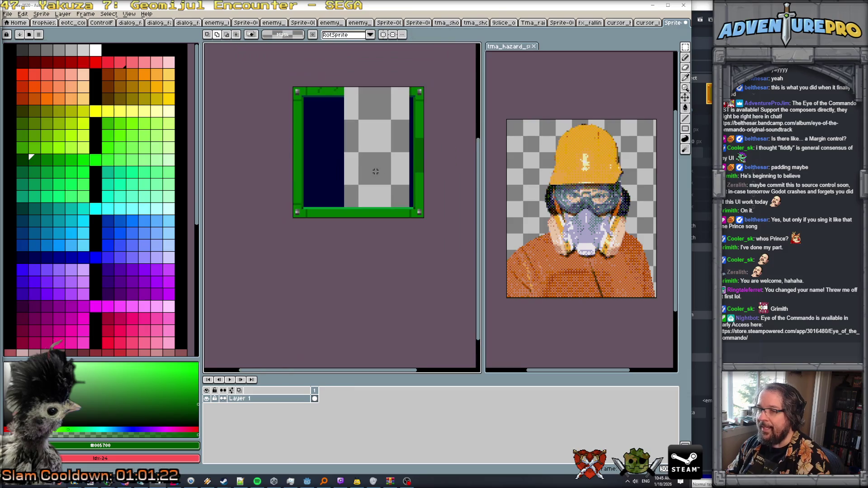
# Step: Touch up the right border with brighter green #007400, then pick the corner's dark green
pyautogui.scroll(2, 441, 157)
pyautogui.scroll(1, 425, 142)
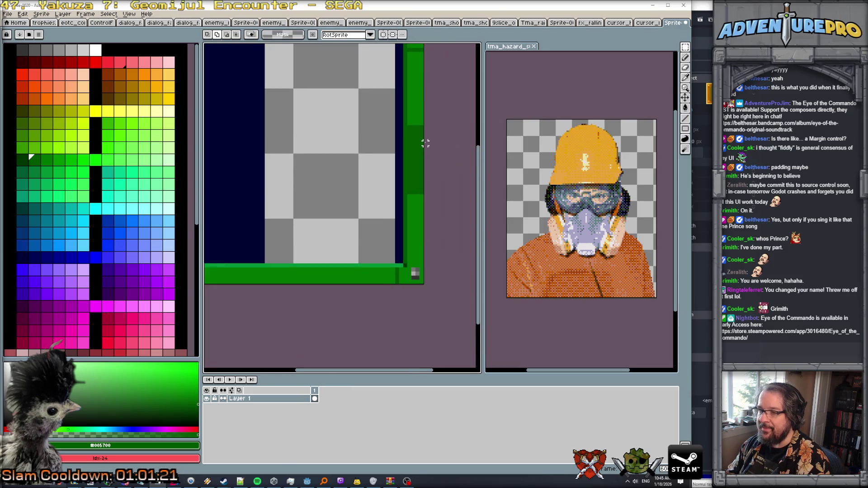
pyautogui.press('b')
pyautogui.keyDown('alt'); pyautogui.click(417, 121); pyautogui.keyUp('alt')
pyautogui.moveTo(409, 127); pyautogui.dragTo(411, 195)
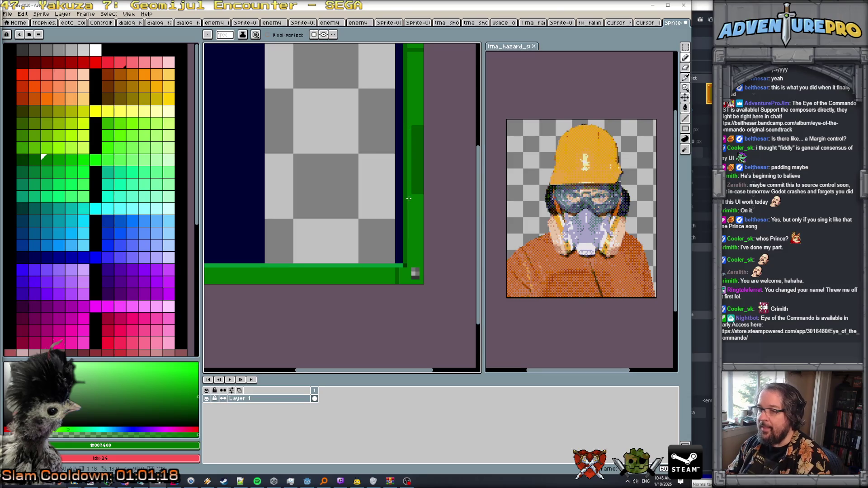
pyautogui.press('g')
pyautogui.click(420, 192)
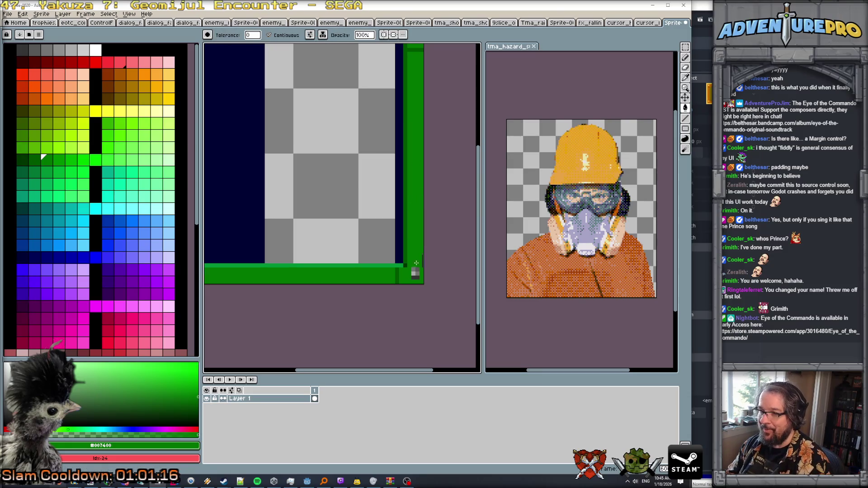
pyautogui.scroll(-1, 406, 203)
pyautogui.scroll(2, 304, 254)
pyautogui.keyDown('alt'); pyautogui.click(280, 267); pyautogui.keyUp('alt')
# Step: Stretch a slice of the top border rightward so the green bar spans the full width
pyautogui.scroll(-1, 301, 269)
pyautogui.scroll(-2, 402, 270)
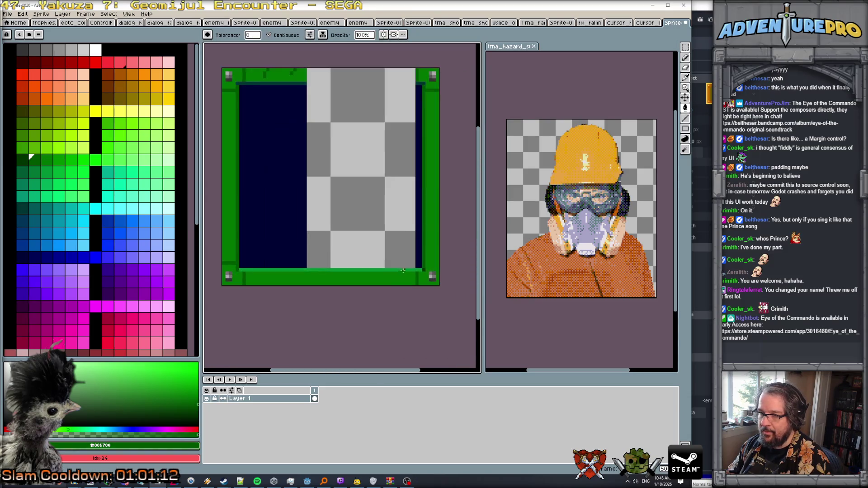
pyautogui.scroll(-3, 392, 236)
pyautogui.scroll(2, 371, 154)
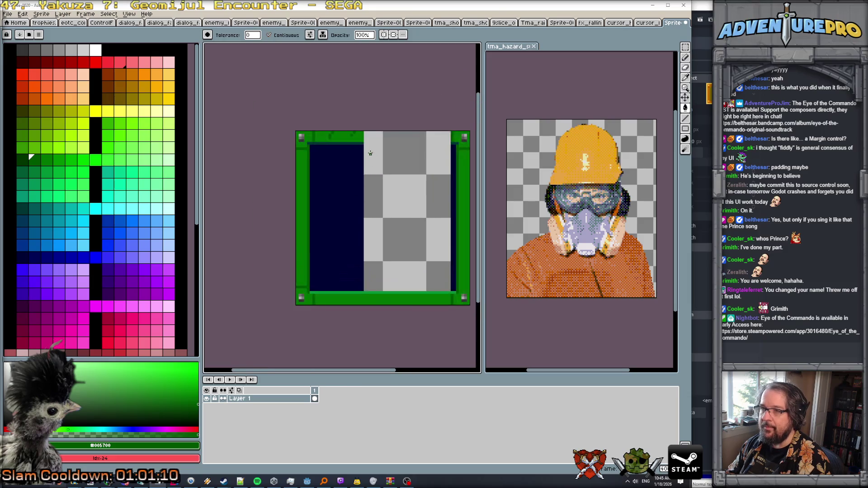
pyautogui.click(685, 47)
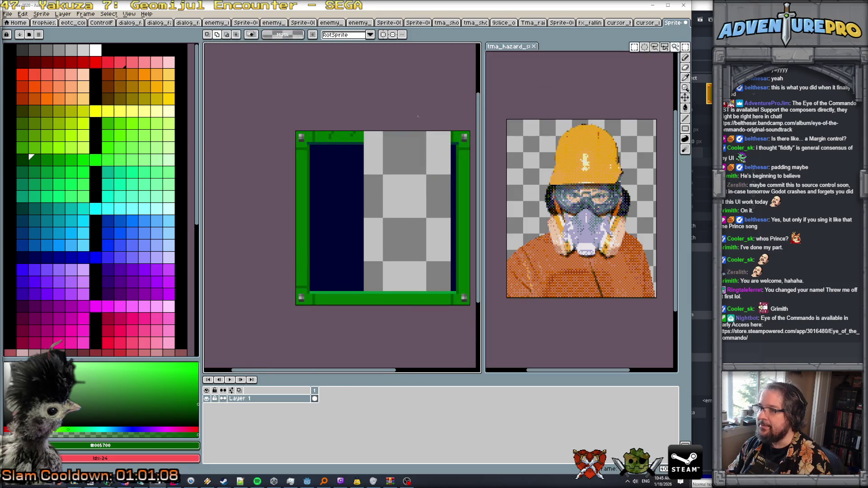
pyautogui.scroll(1, 344, 139)
pyautogui.moveTo(326, 128); pyautogui.dragTo(327, 162)
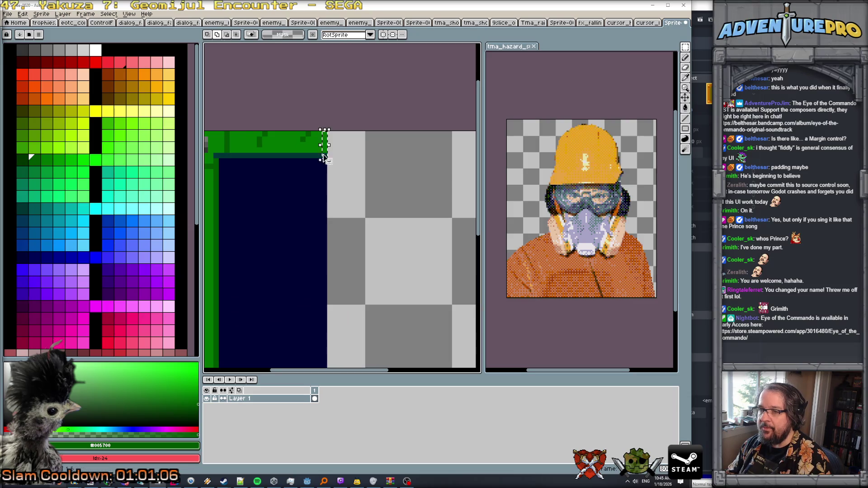
pyautogui.scroll(-1, 377, 170)
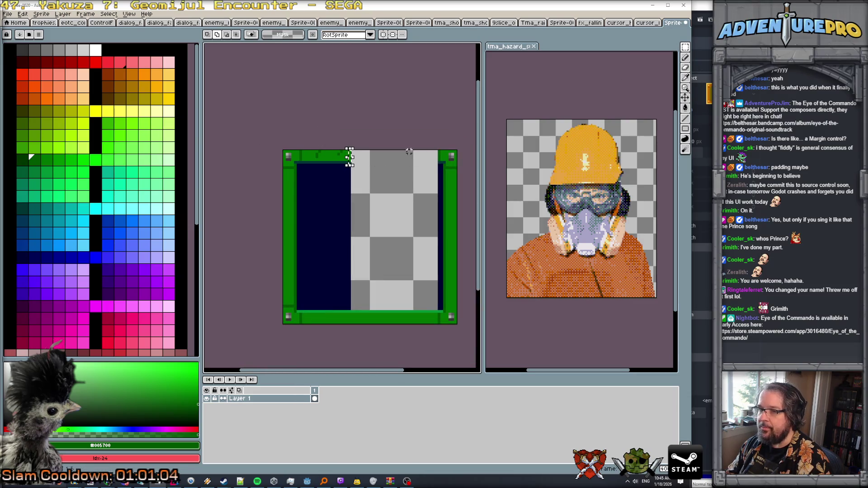
pyautogui.scroll(1, 367, 164)
pyautogui.moveTo(343, 155); pyautogui.dragTo(445, 156)
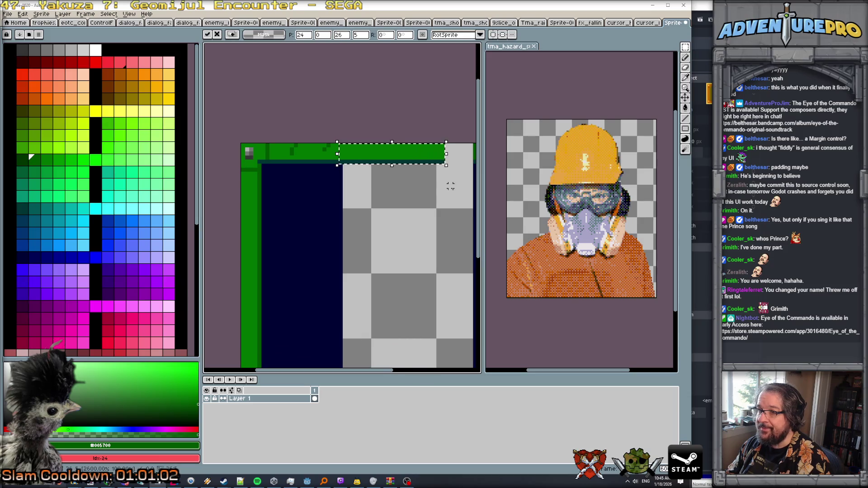
pyautogui.moveTo(415, 196); pyautogui.dragTo(404, 196)
pyautogui.moveTo(406, 155); pyautogui.dragTo(436, 160)
pyautogui.press('Return')
# Step: Paint-bucket the empty interior with navy #000034
pyautogui.scroll(-1, 414, 219)
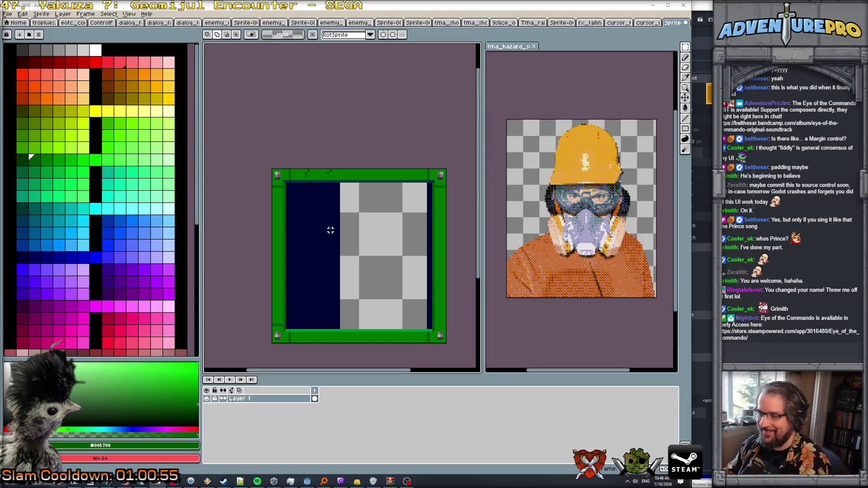
pyautogui.press('g')
pyautogui.keyDown('alt'); pyautogui.click(325, 249); pyautogui.keyUp('alt')
pyautogui.click(368, 254)
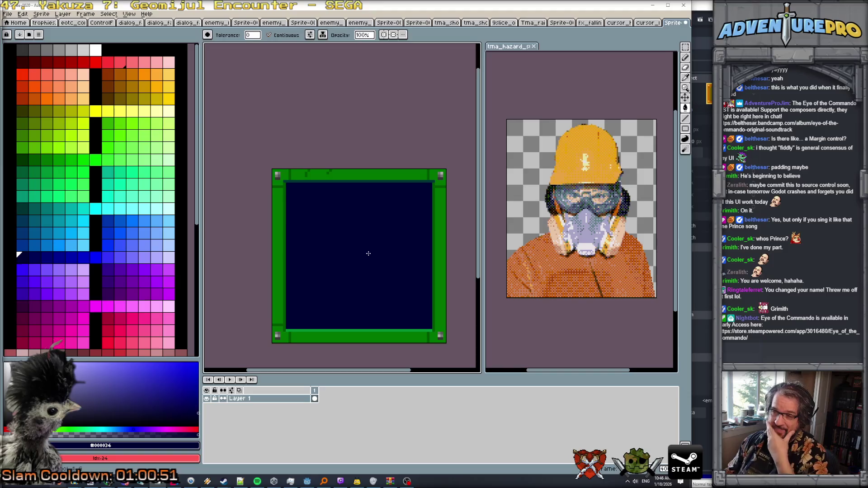
# Step: Try a dark-green fill on the top border band, then undo it
pyautogui.scroll(1, 369, 253)
pyautogui.scroll(-1, 368, 254)
pyautogui.scroll(1, 369, 253)
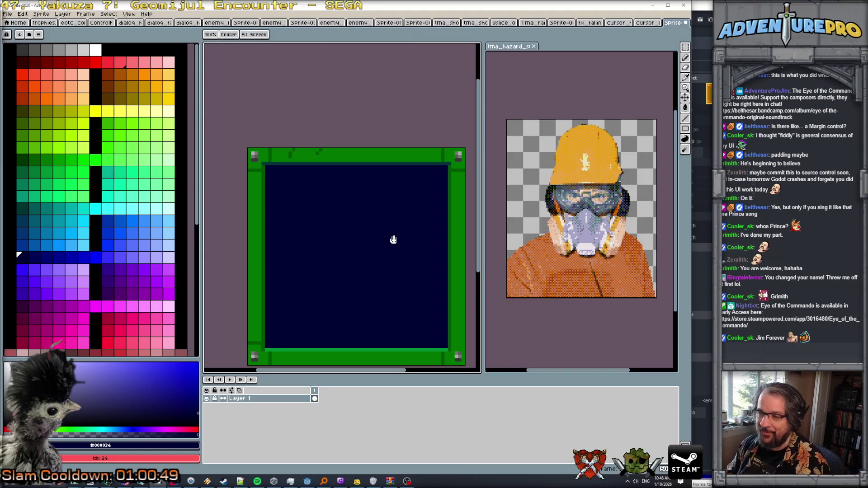
pyautogui.moveTo(393, 240); pyautogui.dragTo(376, 210)
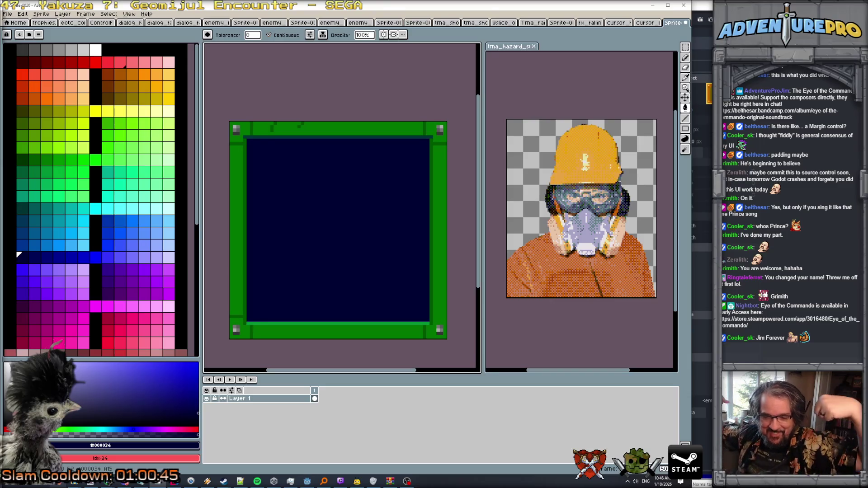
pyautogui.scroll(1, 283, 120)
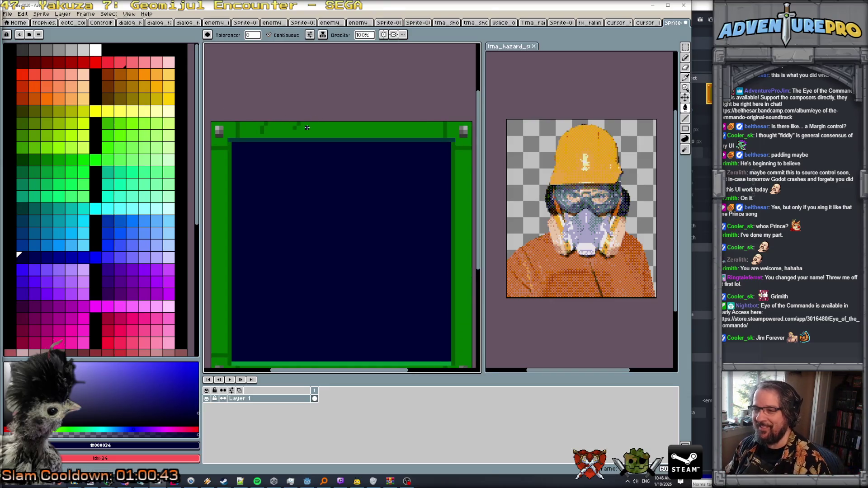
pyautogui.keyDown('alt'); pyautogui.click(316, 127); pyautogui.keyUp('alt')
pyautogui.click(343, 127)
pyautogui.hotkey('ctrl', 'z')
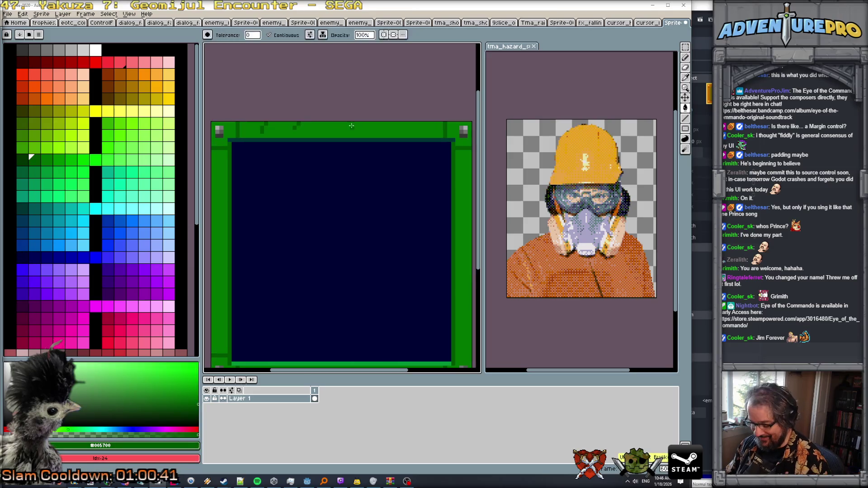
# Step: Pencil dark-green texture marks along the frame's right border
pyautogui.press('b')
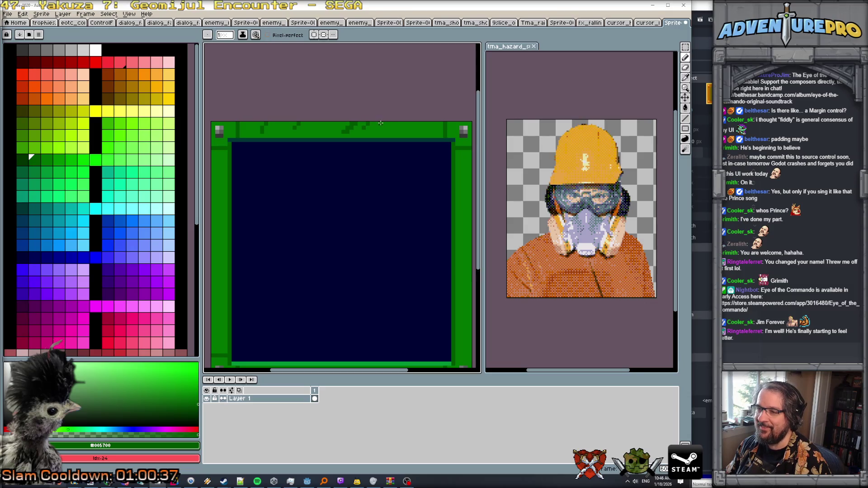
pyautogui.scroll(-5, 403, 131)
pyautogui.scroll(3, 427, 157)
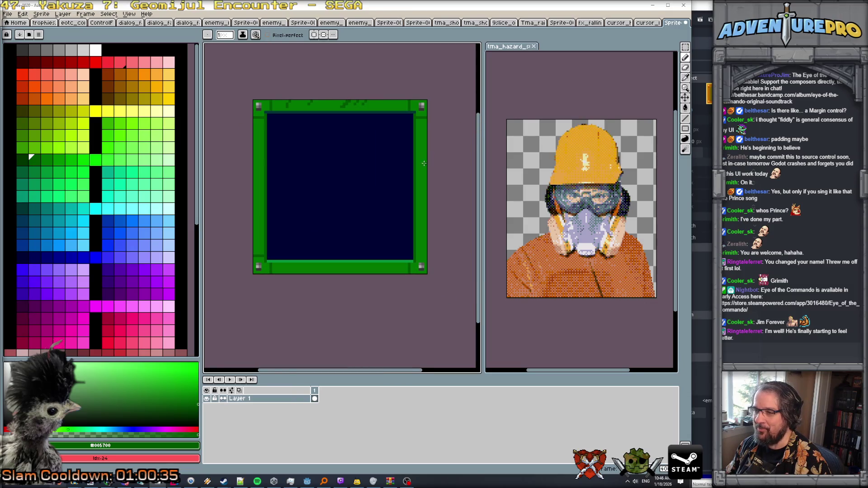
pyautogui.scroll(3, 424, 163)
pyautogui.scroll(-2, 413, 174)
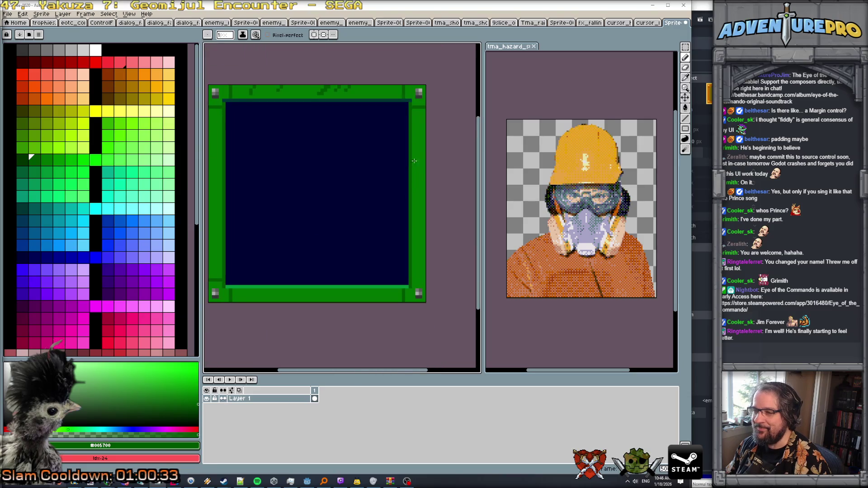
pyautogui.moveTo(417, 154); pyautogui.dragTo(421, 164)
pyautogui.scroll(1, 408, 160)
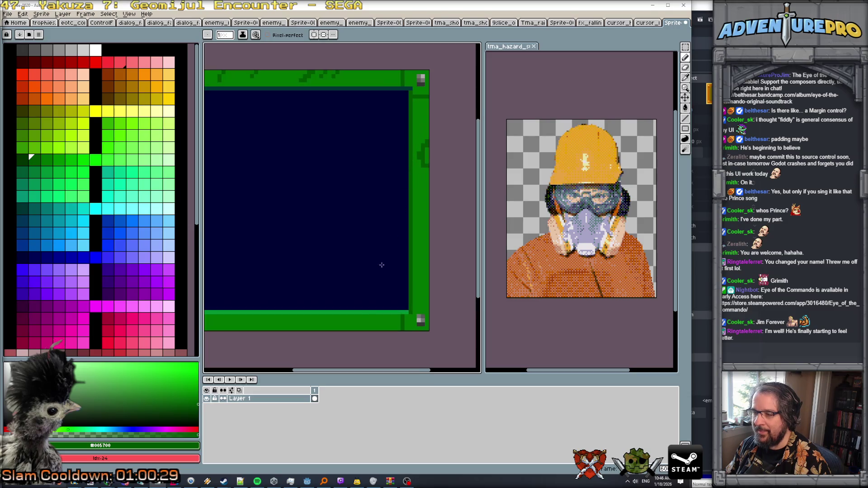
pyautogui.keyDown('alt'); pyautogui.click(313, 91); pyautogui.keyUp('alt')
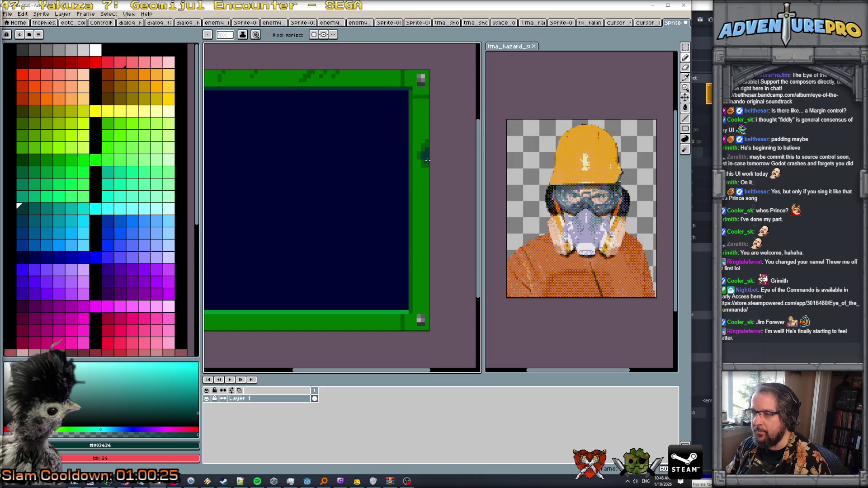
pyautogui.keyDown('alt'); pyautogui.click(427, 168); pyautogui.keyUp('alt')
pyautogui.scroll(-1, 421, 173)
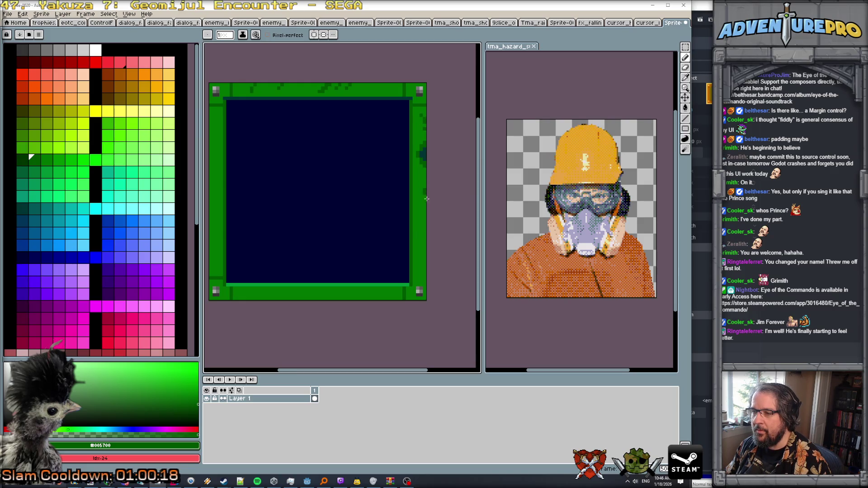
pyautogui.click(414, 234)
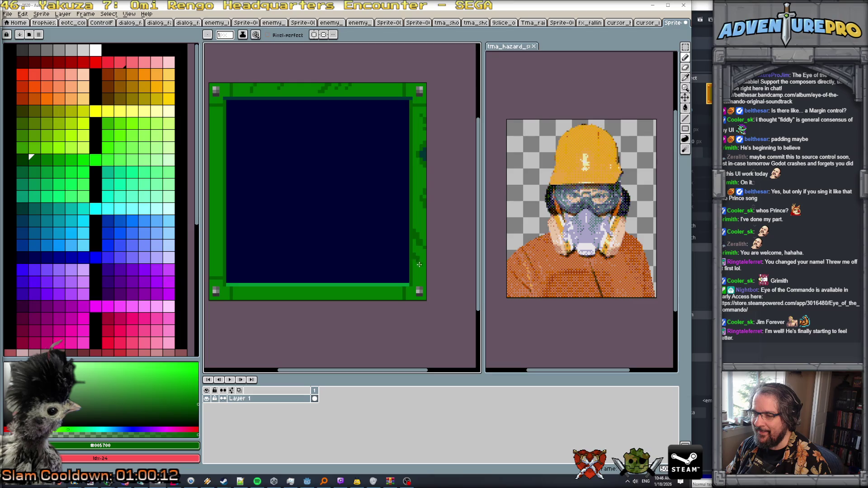
# Step: Paint darker green #005700 strokes along the left border
pyautogui.scroll(-3, 440, 261)
pyautogui.scroll(2, 440, 258)
pyautogui.scroll(2, 438, 257)
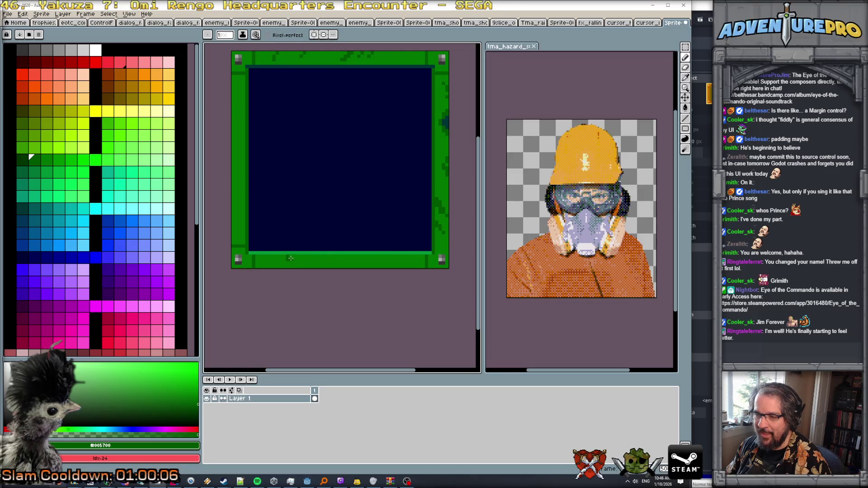
pyautogui.press(']')
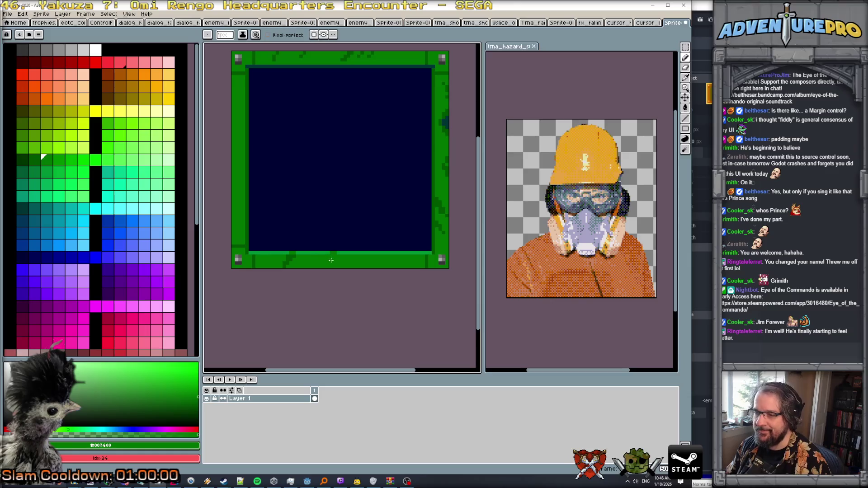
pyautogui.keyDown('alt'); pyautogui.click(296, 258); pyautogui.keyUp('alt')
pyautogui.scroll(1, 296, 258)
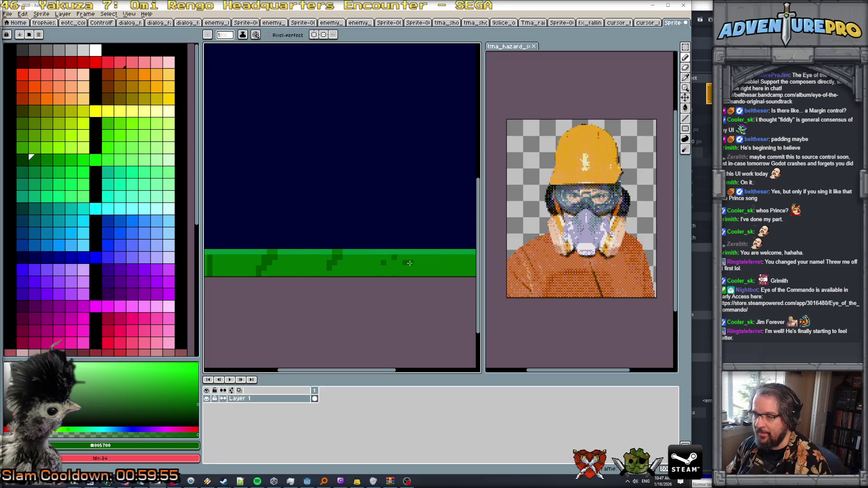
pyautogui.scroll(-3, 409, 263)
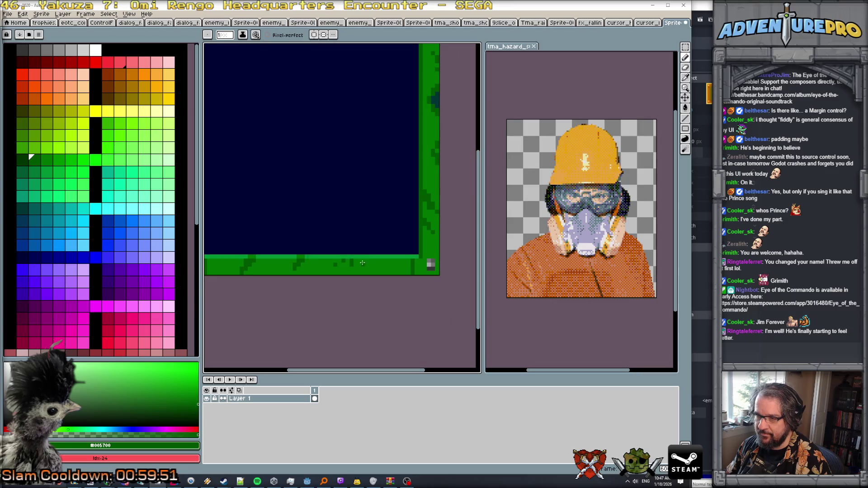
pyautogui.scroll(-3, 363, 263)
pyautogui.scroll(1, 388, 274)
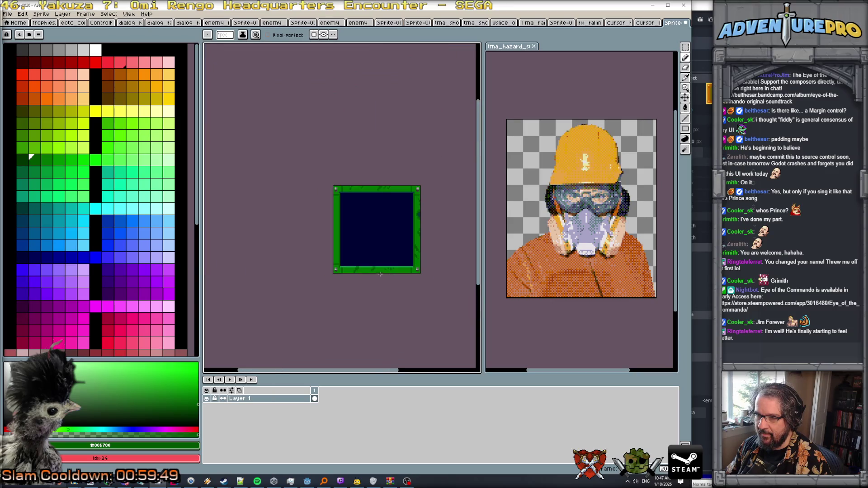
pyautogui.scroll(3, 334, 218)
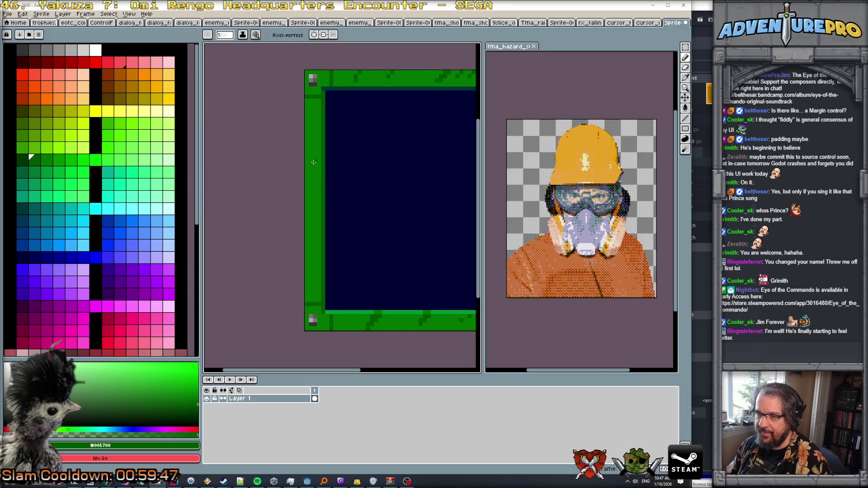
pyautogui.moveTo(312, 152)
pyautogui.mouseDown()
pyautogui.moveTo(306, 199)
pyautogui.moveTo(319, 149)
pyautogui.moveTo(307, 172)
pyautogui.mouseUp()
# Step: Add a bright #007400 inner-edge line and a dark teal #003434 stroke on the inner left edge
pyautogui.keyDown('alt'); pyautogui.click(324, 138); pyautogui.keyUp('alt')
pyautogui.moveTo(324, 142); pyautogui.dragTo(323, 154)
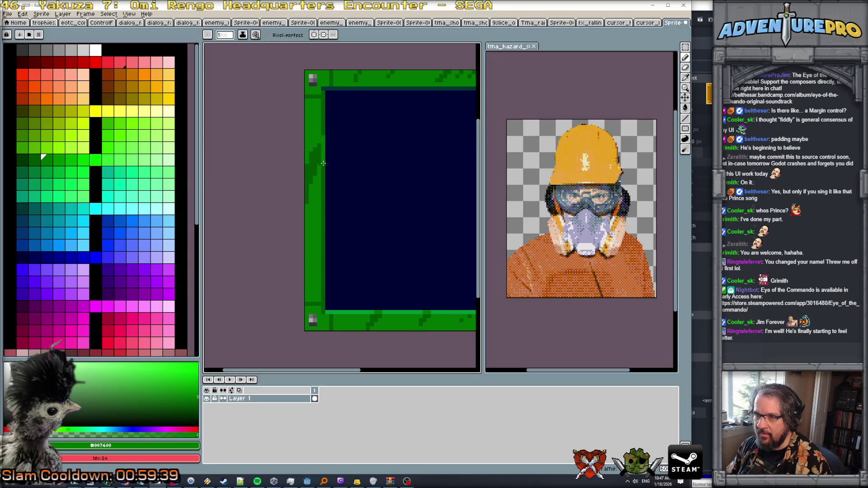
pyautogui.scroll(-2, 334, 174)
pyautogui.scroll(2, 348, 217)
pyautogui.scroll(-1, 362, 190)
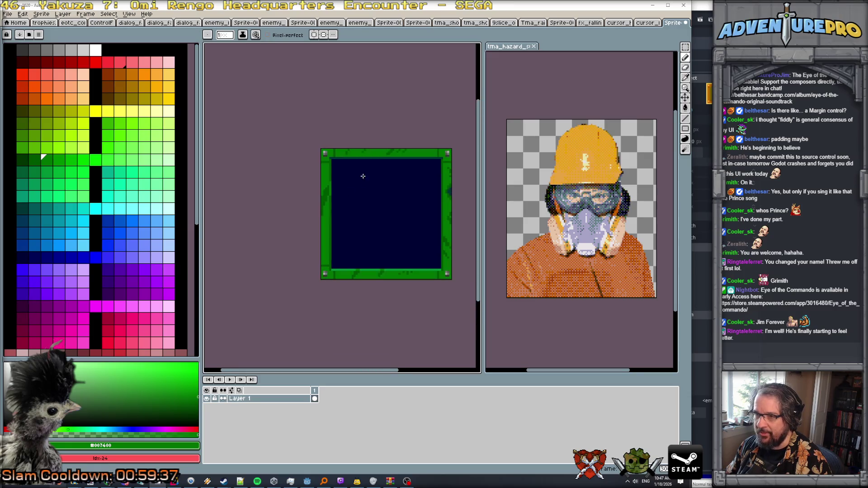
pyautogui.scroll(1, 363, 176)
pyautogui.keyDown('alt'); pyautogui.click(339, 147); pyautogui.keyUp('alt')
pyautogui.moveTo(303, 192); pyautogui.dragTo(304, 222)
pyautogui.scroll(-2, 317, 233)
pyautogui.scroll(1, 312, 244)
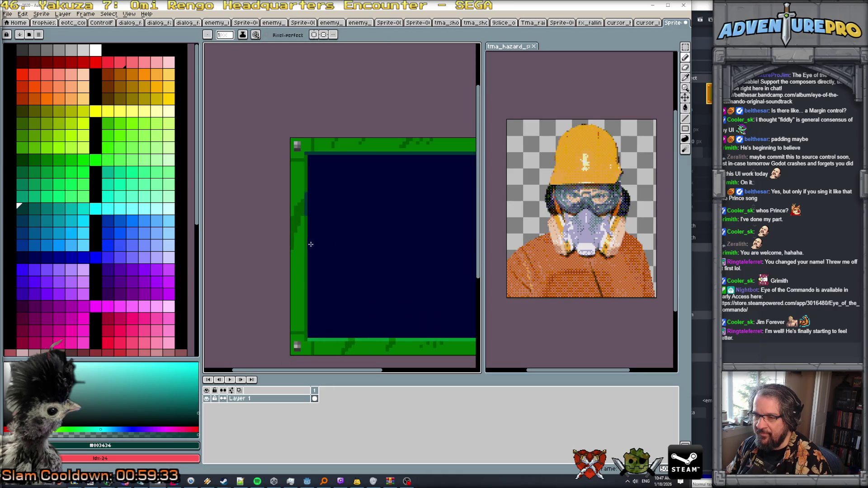
# Step: Cover four dark pixels on the bottom strip with brighter green #007400
pyautogui.keyDown('alt'); pyautogui.click(295, 238); pyautogui.keyUp('alt')
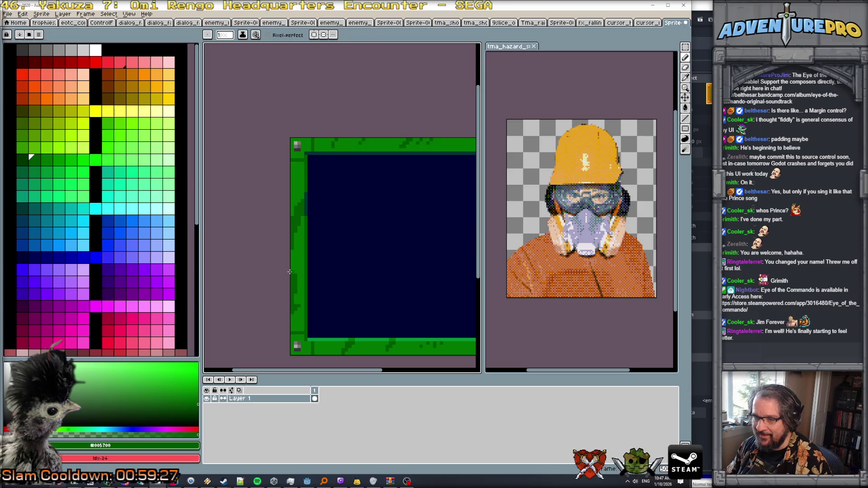
pyautogui.scroll(-3, 298, 284)
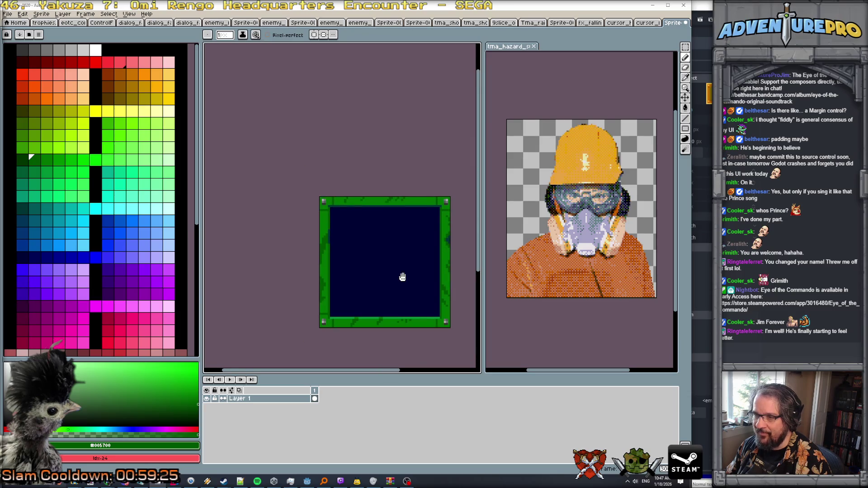
pyautogui.scroll(1, 366, 263)
pyautogui.scroll(-1, 366, 263)
pyautogui.scroll(1, 365, 262)
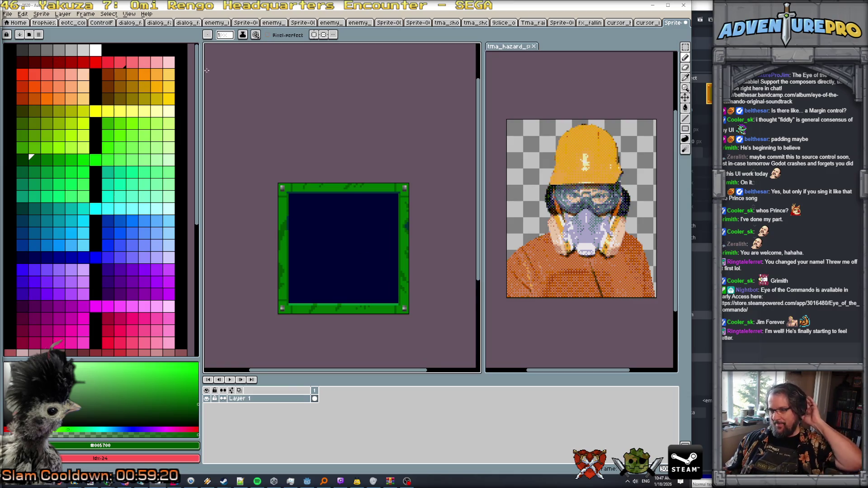
pyautogui.scroll(1, 347, 241)
pyautogui.scroll(-2, 367, 244)
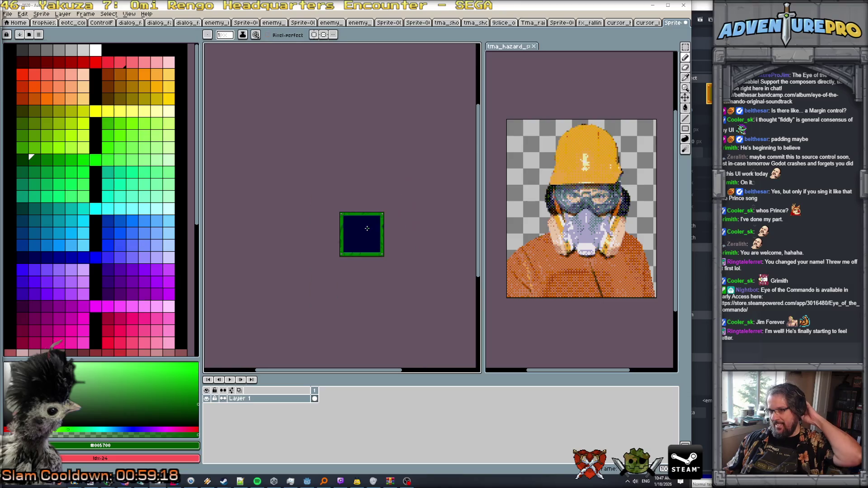
pyautogui.scroll(2, 383, 259)
pyautogui.scroll(1, 383, 259)
pyautogui.scroll(-1, 383, 259)
pyautogui.scroll(3, 380, 257)
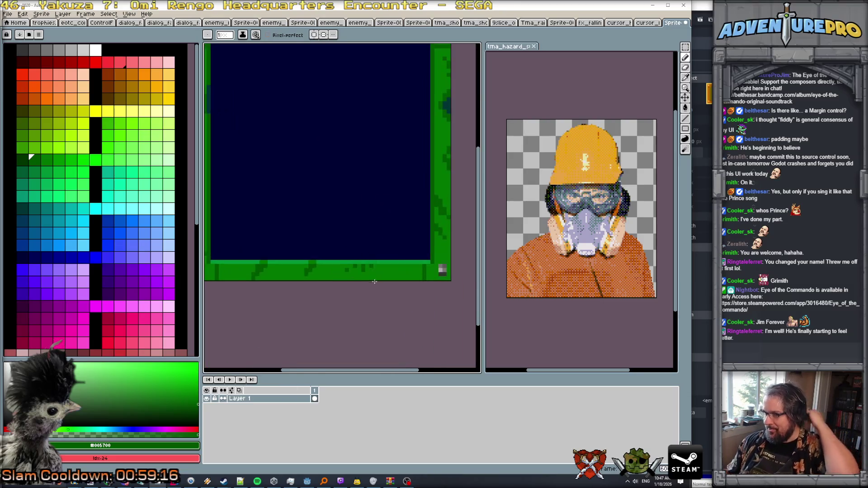
pyautogui.keyDown('alt'); pyautogui.click(354, 266); pyautogui.keyUp('alt')
pyautogui.click(318, 259)
pyautogui.click(334, 252)
pyautogui.click(351, 260)
pyautogui.click(351, 251)
# Step: Add dark green #005700 pixels along the bottom strip
pyautogui.click(366, 251)
pyautogui.keyDown('alt'); pyautogui.click(247, 252); pyautogui.keyUp('alt')
pyautogui.moveTo(399, 260)
pyautogui.mouseDown()
pyautogui.moveTo(392, 273)
pyautogui.moveTo(410, 252)
pyautogui.mouseUp()
pyautogui.scroll(-3, 420, 258)
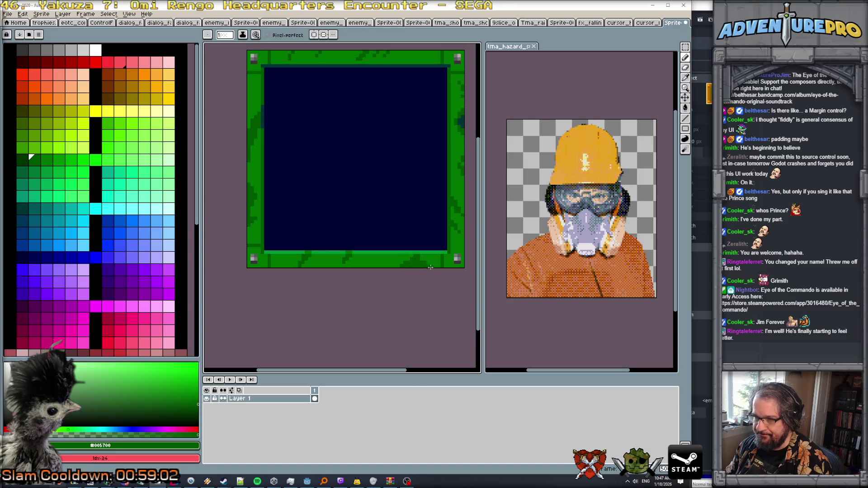
pyautogui.scroll(-3, 430, 267)
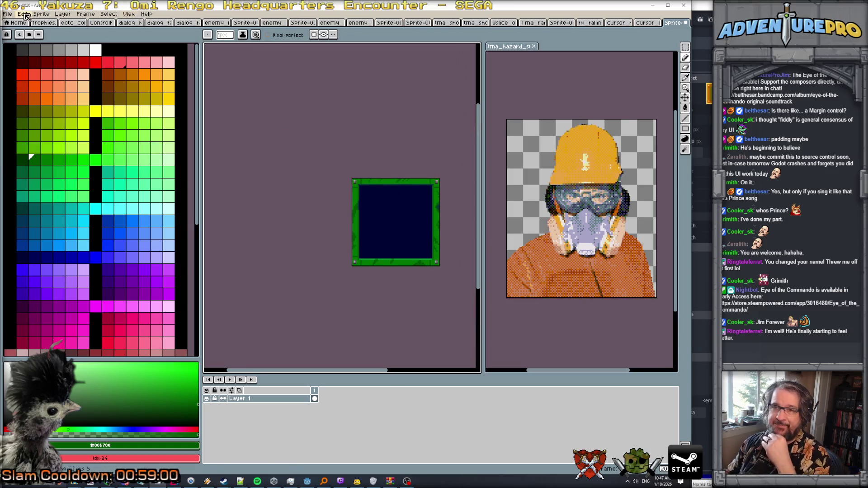
pyautogui.click(7, 13)
# Step: Save the sprite as 9slice_green_tooltip.png in the ui textures folder
pyautogui.click(68, 72)
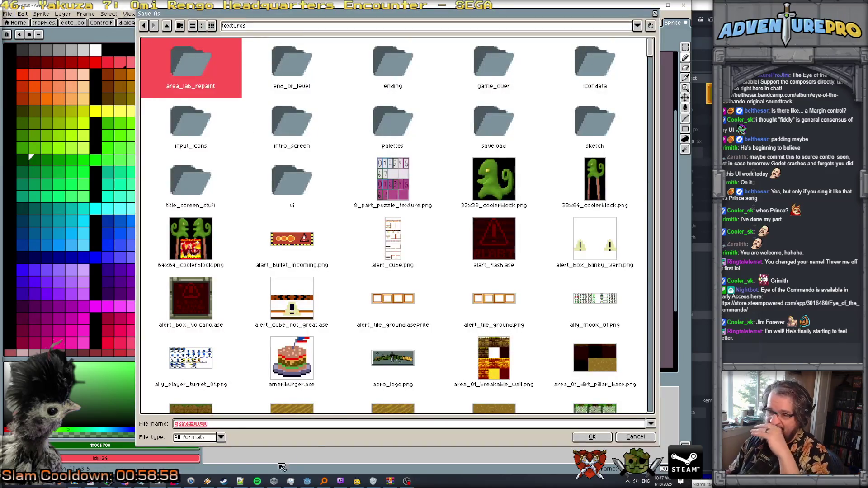
pyautogui.press('BackSpace')
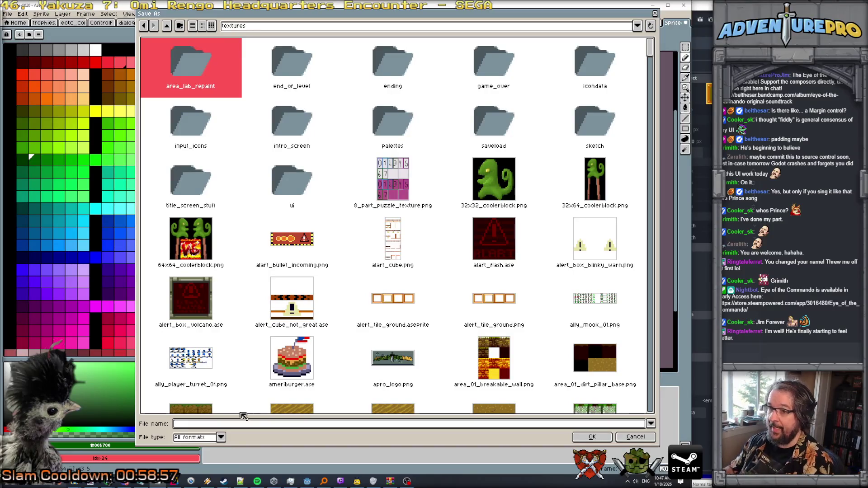
pyautogui.doubleClick(310, 183)
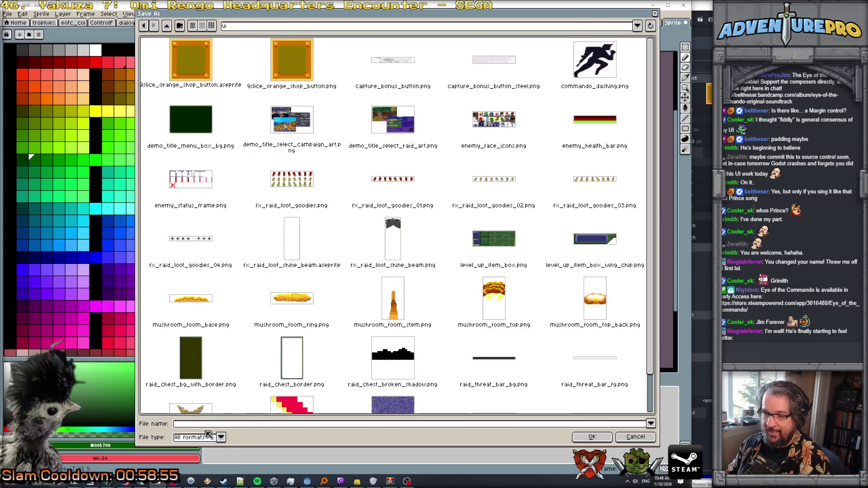
pyautogui.write('9slice_or')
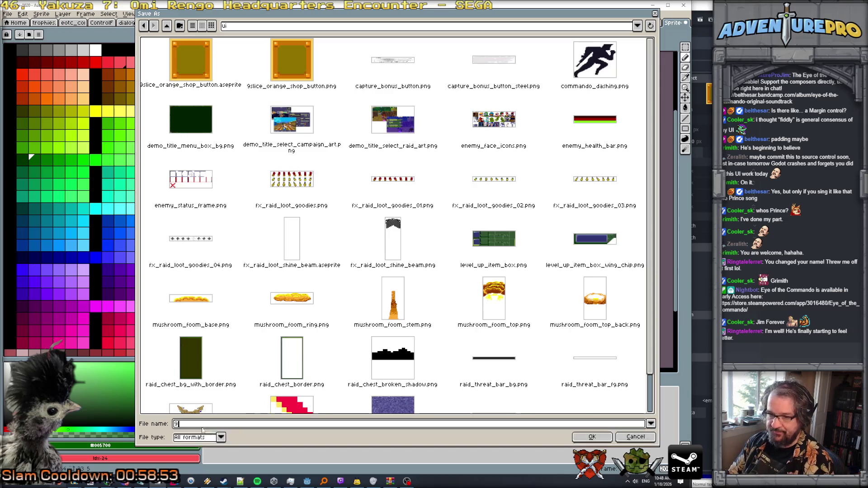
pyautogui.press('BackSpace')
pyautogui.press('BackSpace')
pyautogui.write('gre')
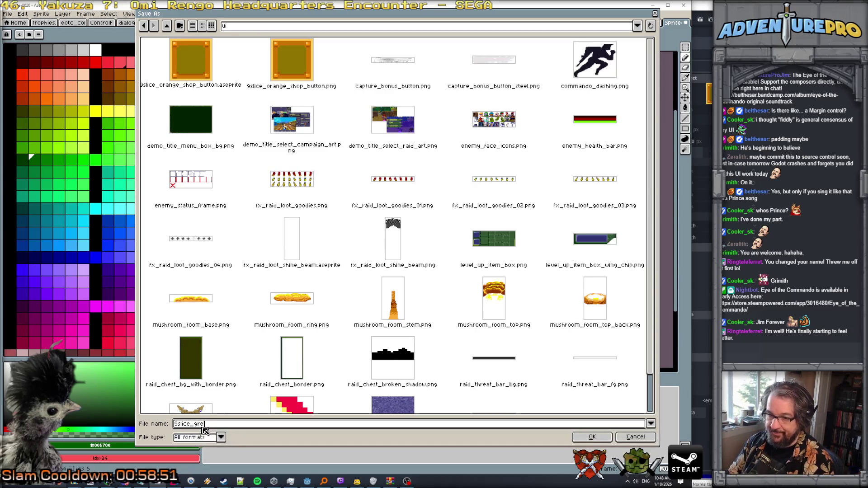
pyautogui.write('en_tooltip.png')
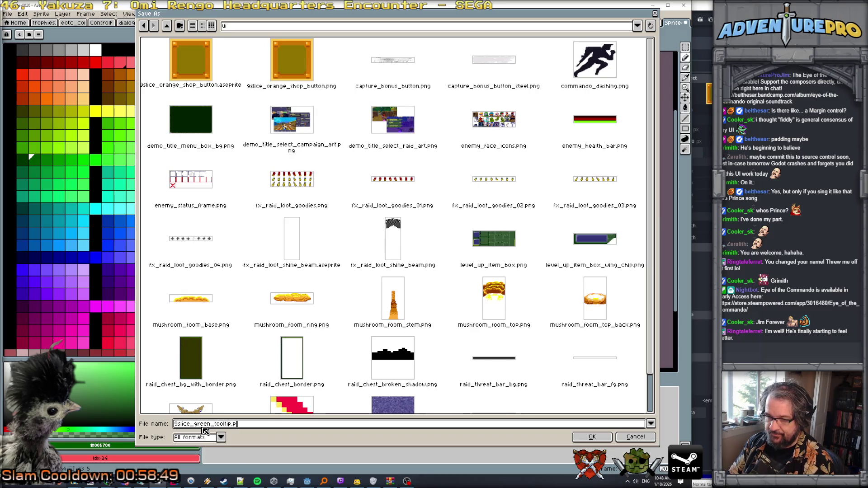
pyautogui.press('Return')
pyautogui.press('Return')
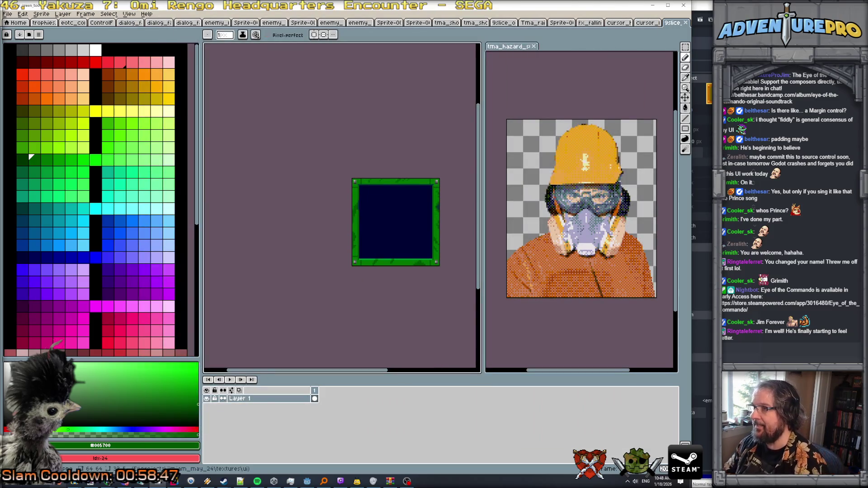
pyautogui.click(652, 5)
# Step: Swap the NinePatchRect texture for the green-bordered 9-slice frame and bring up its Region Editor
pyautogui.click(708, 93)
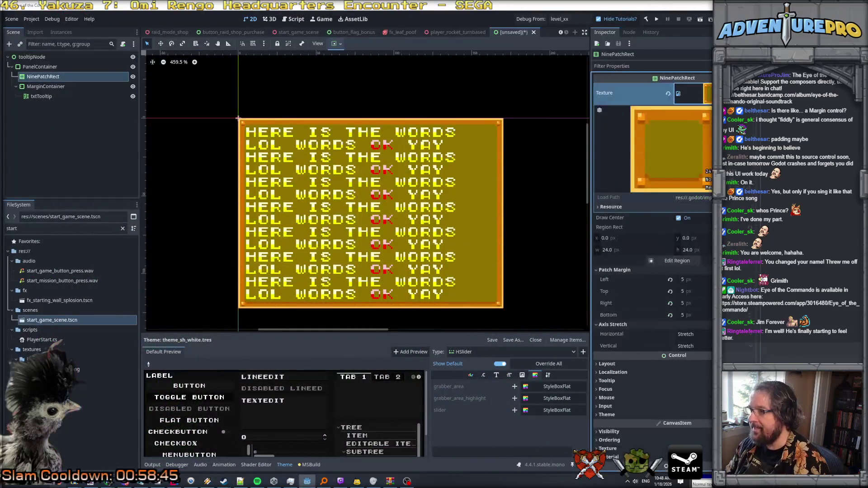
pyautogui.click(708, 93)
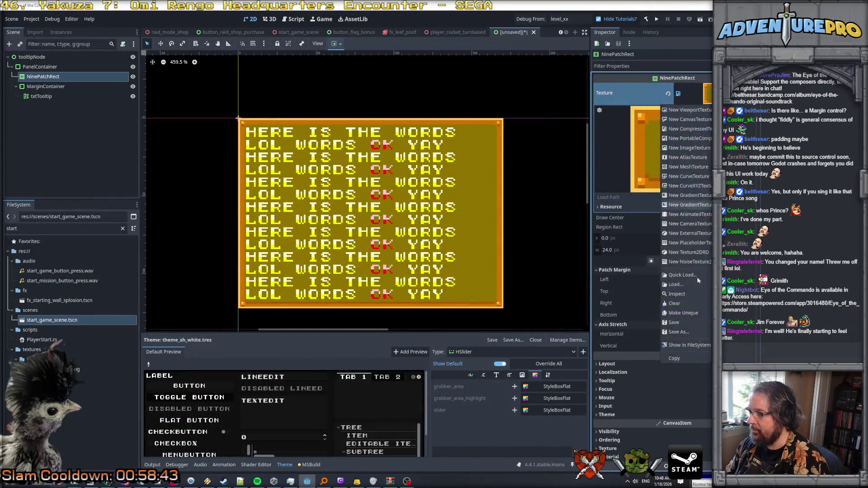
pyautogui.click(683, 274)
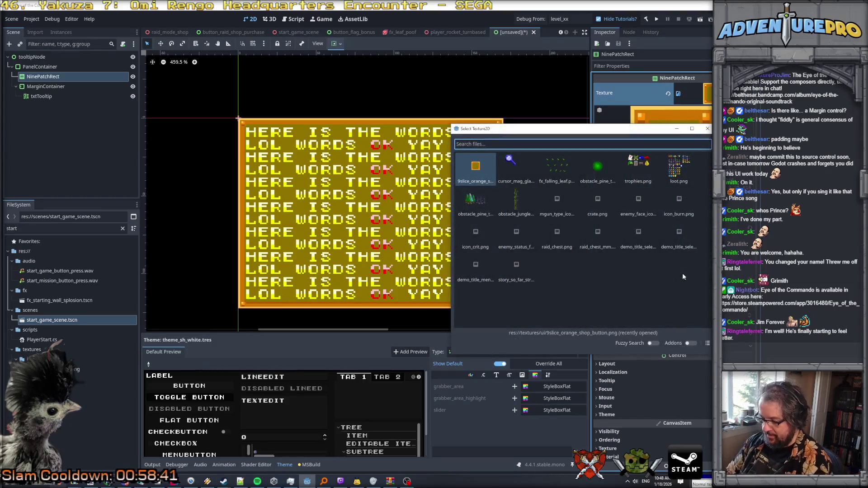
pyautogui.write('9')
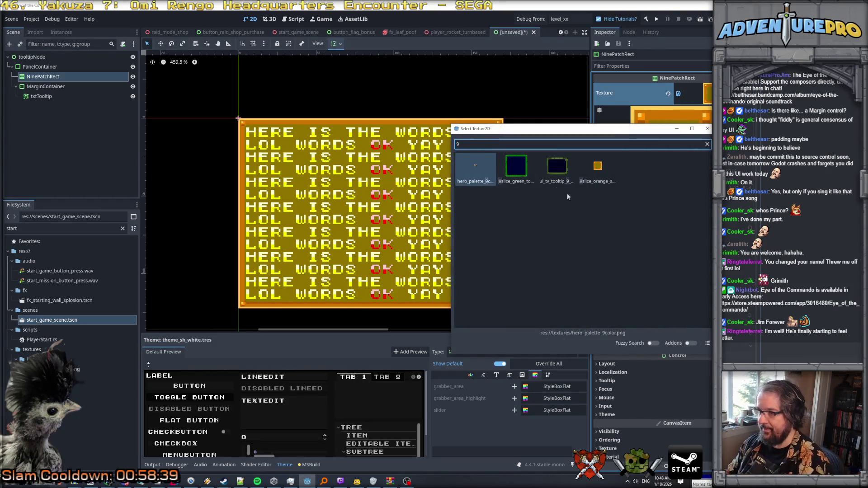
pyautogui.doubleClick(510, 167)
pyautogui.click(511, 166)
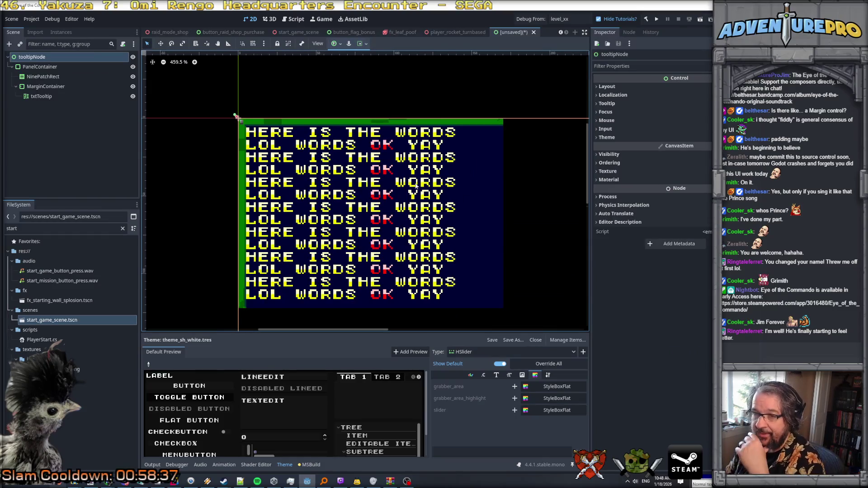
pyautogui.click(67, 75)
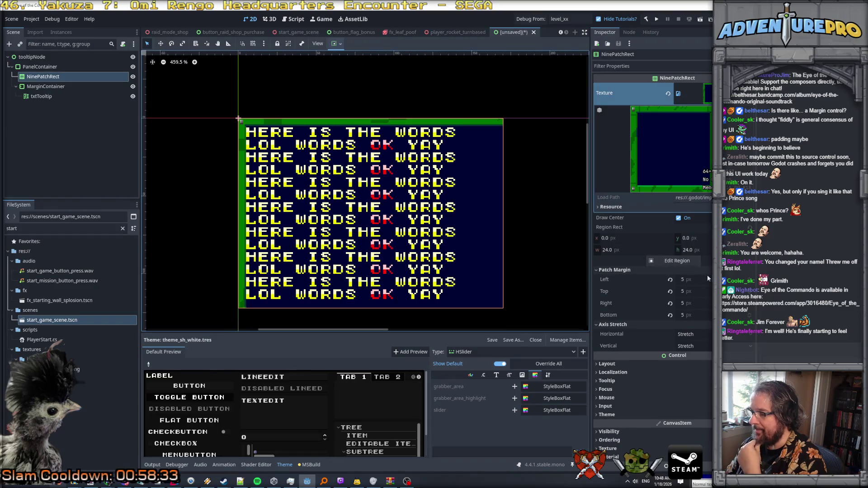
pyautogui.click(677, 261)
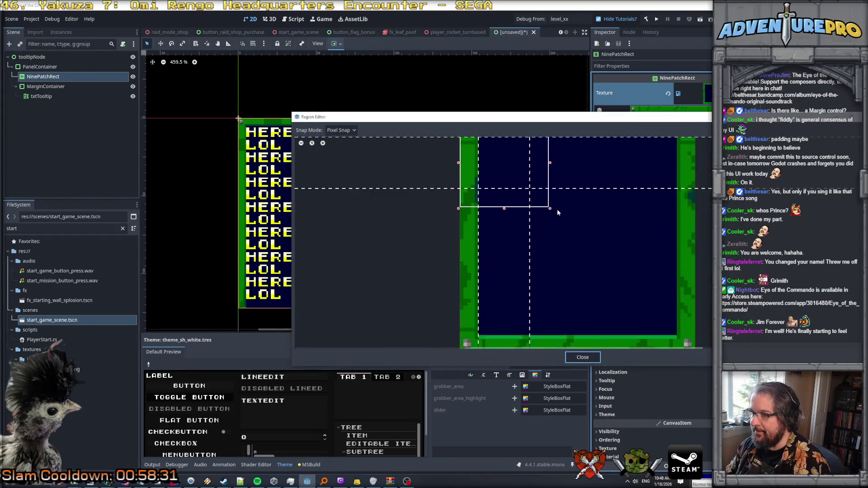
# Step: Set the region to the full 64×64 frame with 7 px top, left, right and bottom patch margins
pyautogui.moveTo(550, 218); pyautogui.dragTo(671, 331)
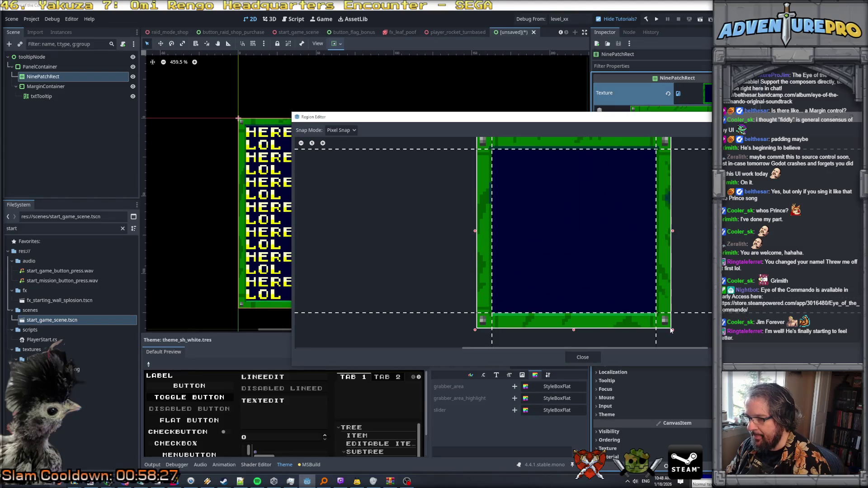
pyautogui.scroll(1, 579, 275)
pyautogui.scroll(1, 586, 253)
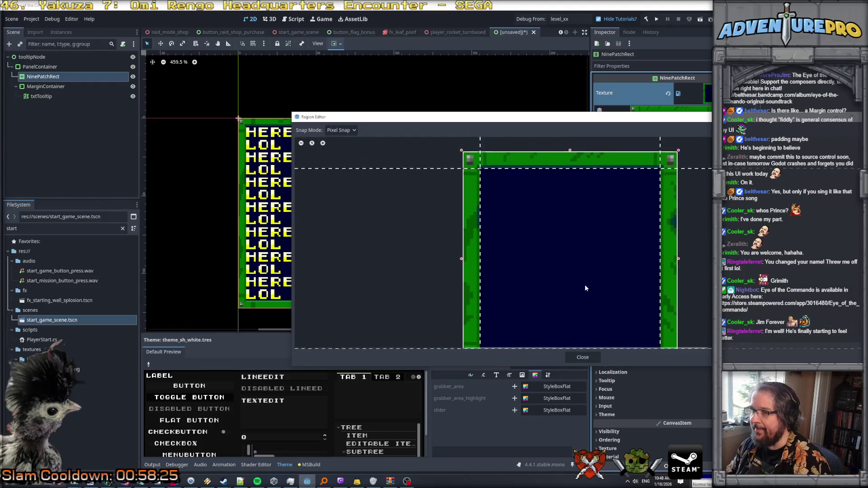
pyautogui.scroll(2, 512, 186)
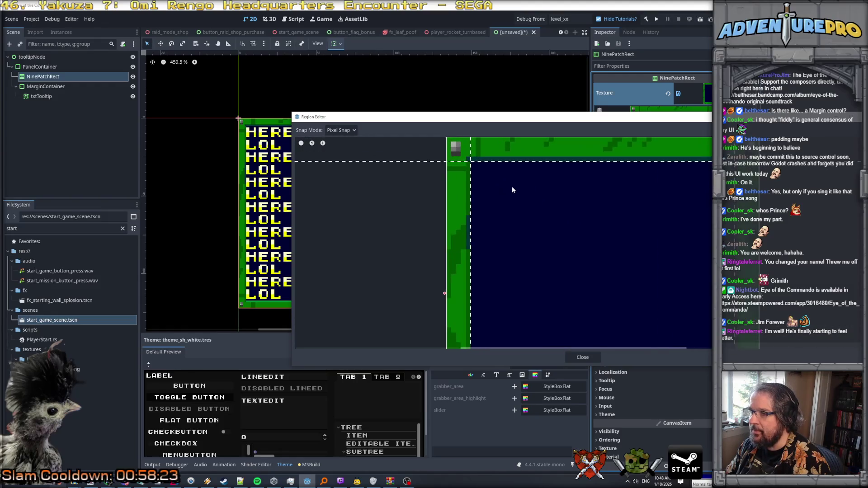
pyautogui.scroll(-1, 512, 186)
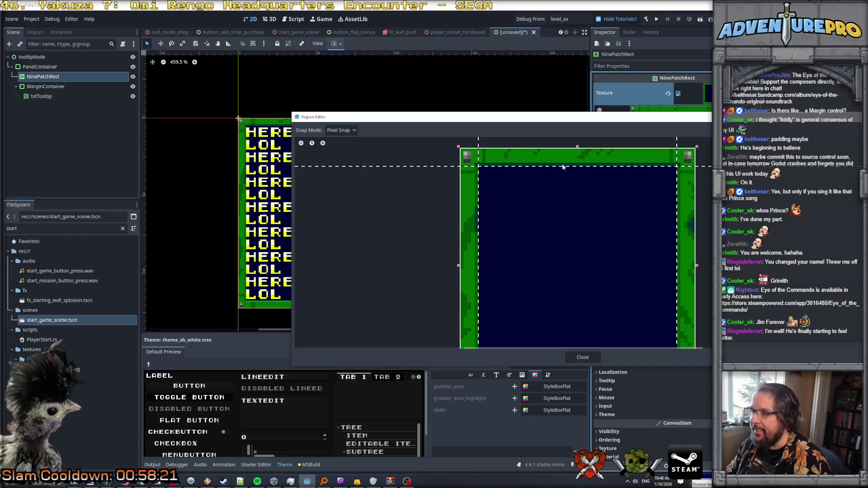
pyautogui.moveTo(569, 166); pyautogui.dragTo(571, 173)
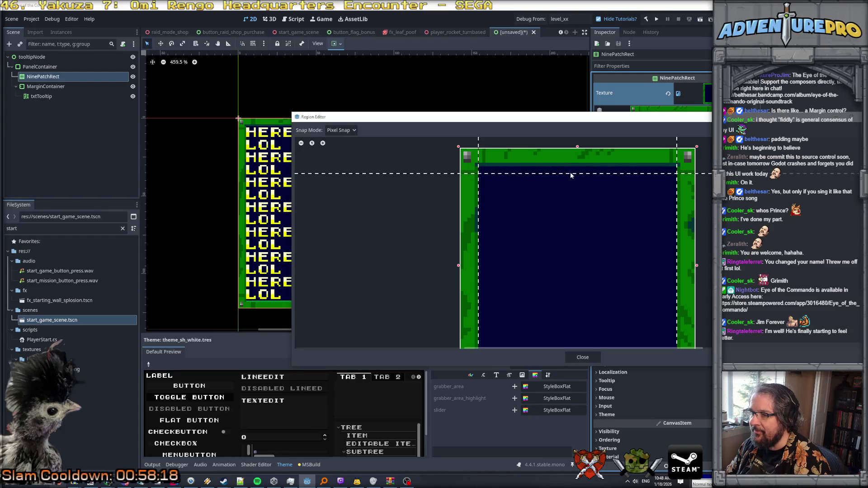
pyautogui.moveTo(478, 187); pyautogui.dragTo(485, 186)
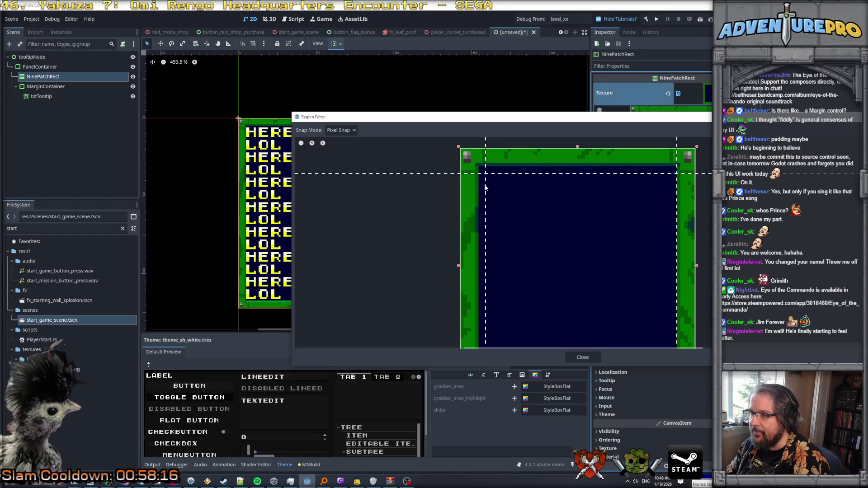
pyautogui.moveTo(677, 199); pyautogui.dragTo(672, 198)
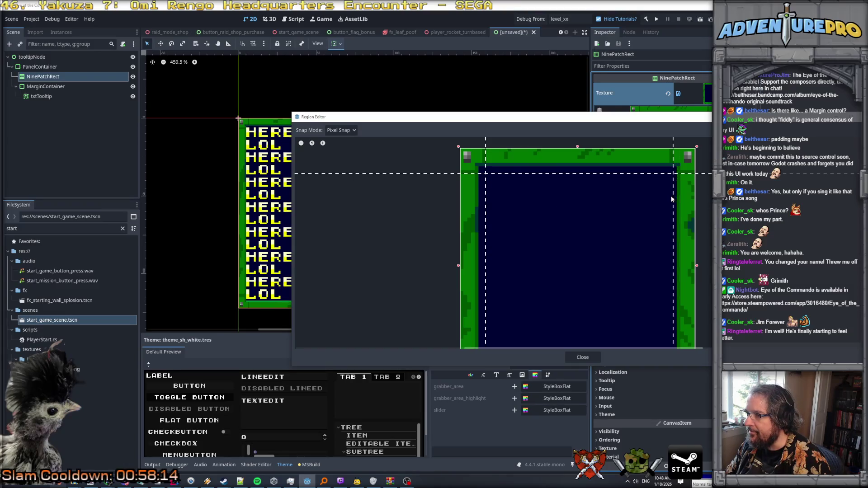
pyautogui.scroll(-3, 625, 218)
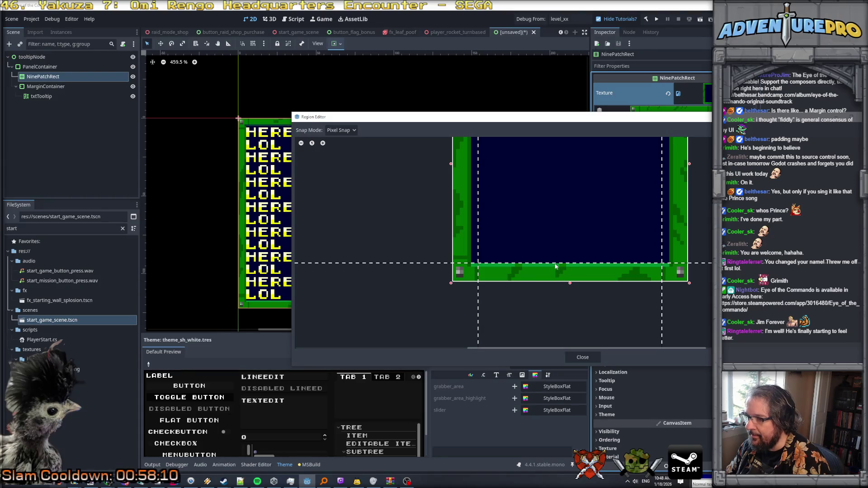
pyautogui.moveTo(555, 263); pyautogui.dragTo(555, 256)
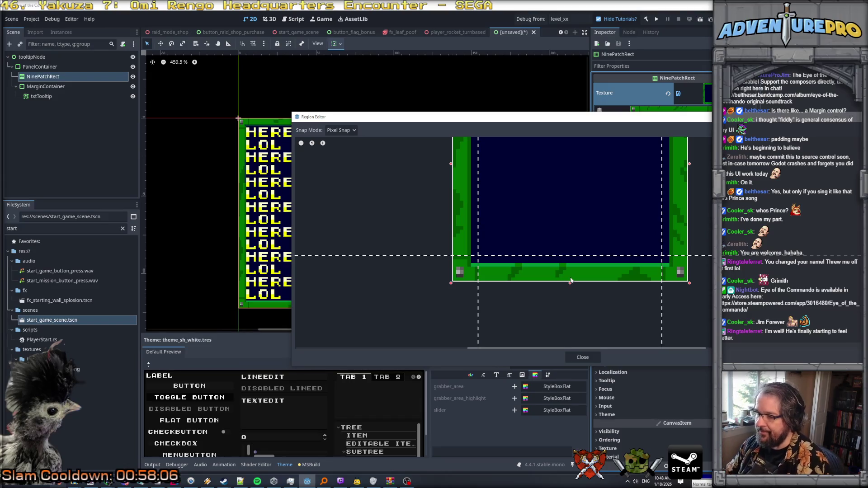
pyautogui.click(584, 358)
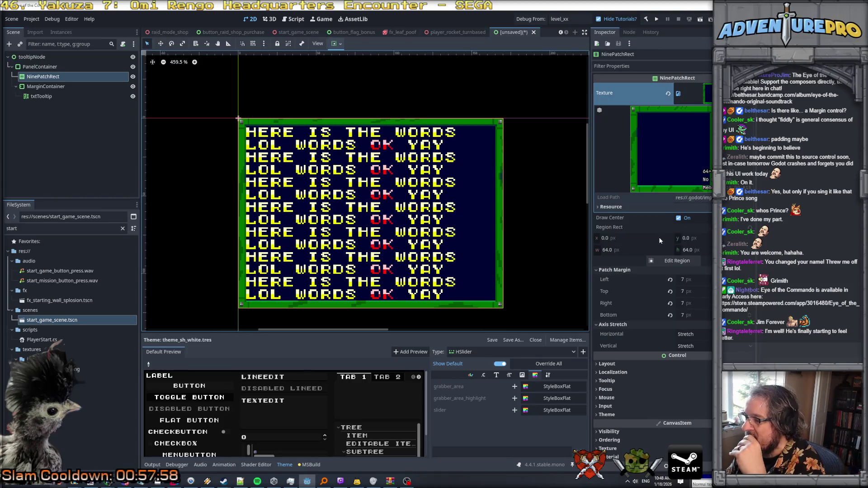
# Step: Set the NinePatchRect's horizontal and vertical axis stretch to Tile, then bring Aseprite forward
pyautogui.click(703, 334)
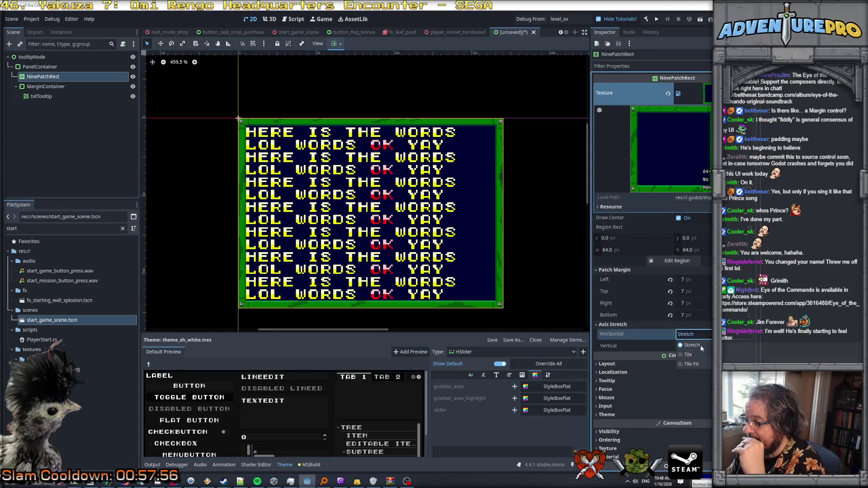
pyautogui.click(696, 353)
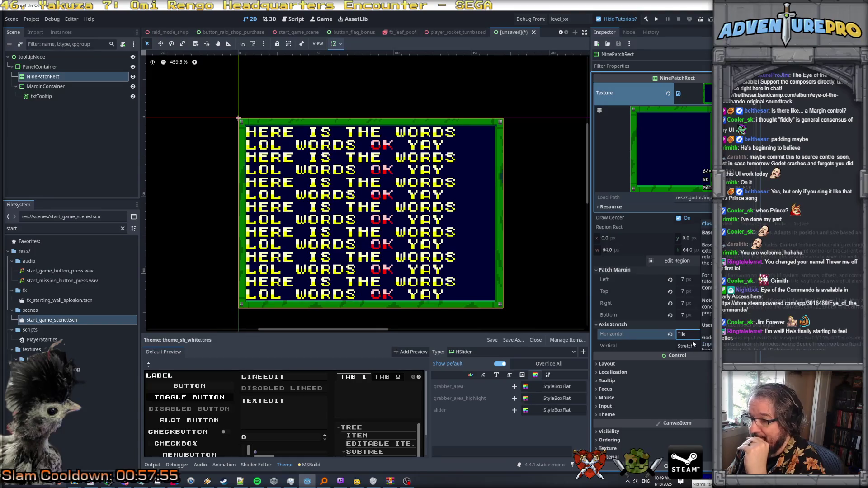
pyautogui.click(686, 346)
pyautogui.click(691, 363)
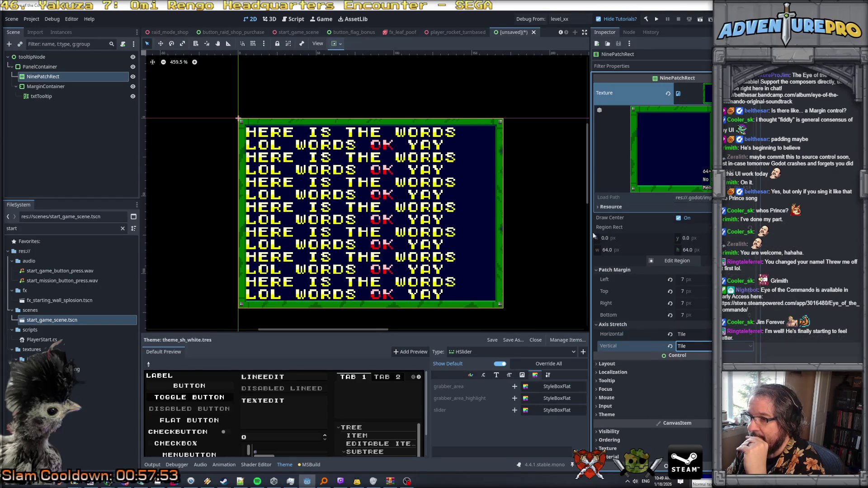
pyautogui.scroll(-1, 560, 224)
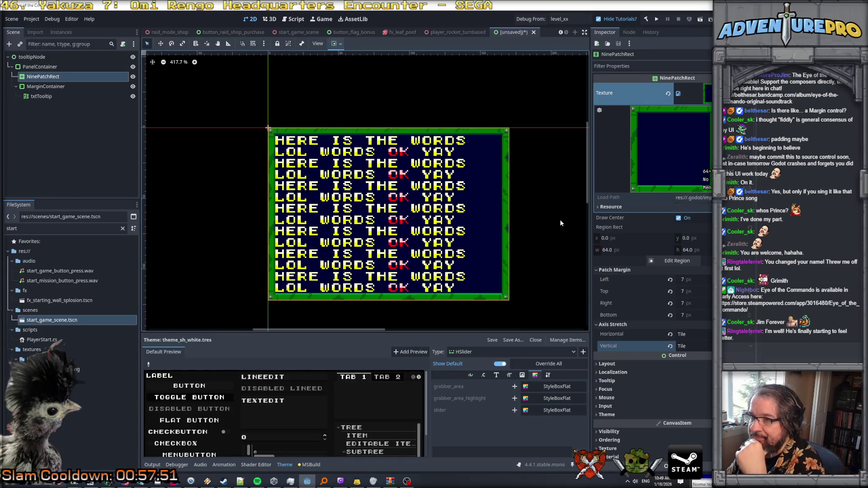
pyautogui.scroll(2, 551, 221)
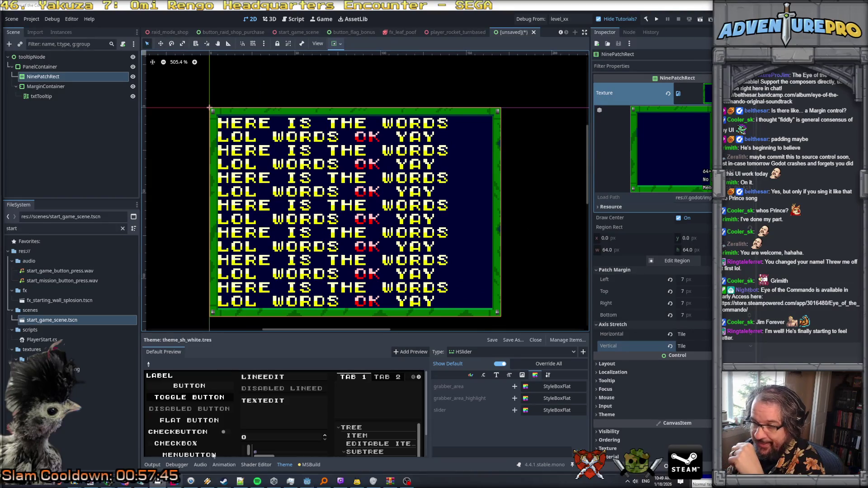
pyautogui.click(174, 481)
pyautogui.scroll(3, 425, 243)
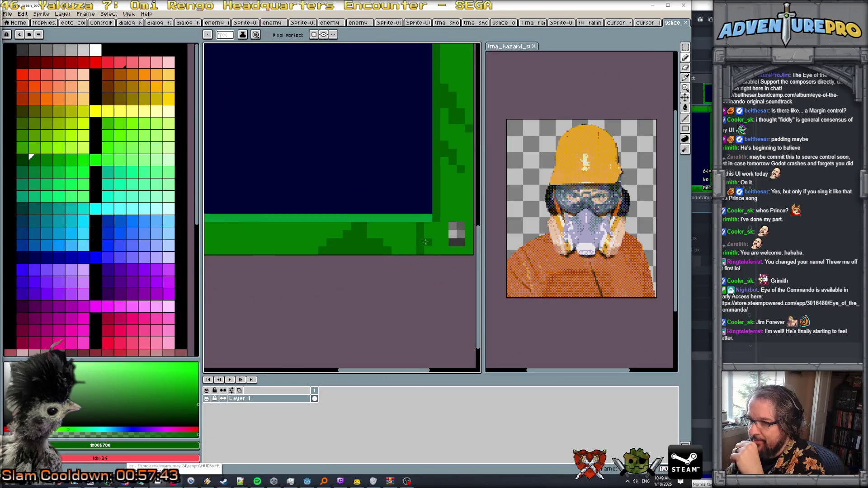
# Step: Sample the frame's greens, save the 9-slice image past the warning, and return to Godot
pyautogui.keyDown('alt'); pyautogui.click(425, 243); pyautogui.keyUp('alt')
pyautogui.keyDown('alt'); pyautogui.click(420, 228); pyautogui.keyUp('alt')
pyautogui.scroll(-3, 460, 254)
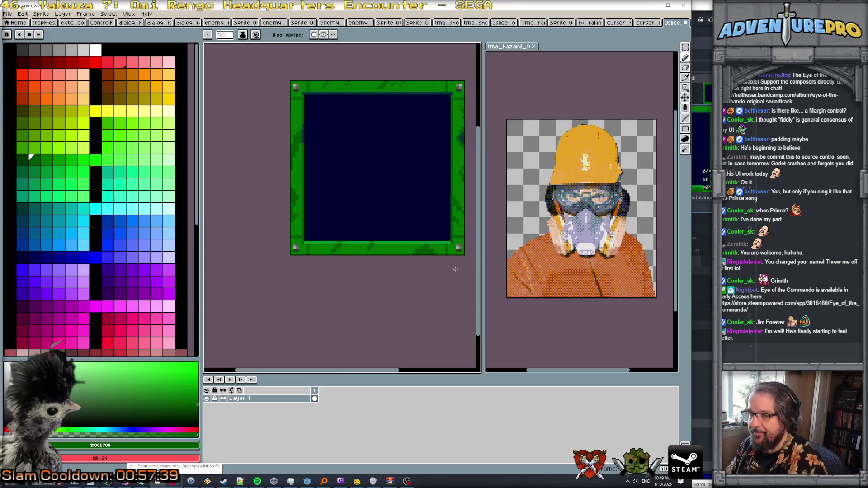
pyautogui.hotkey('ctrl', 's')
pyautogui.click(329, 278)
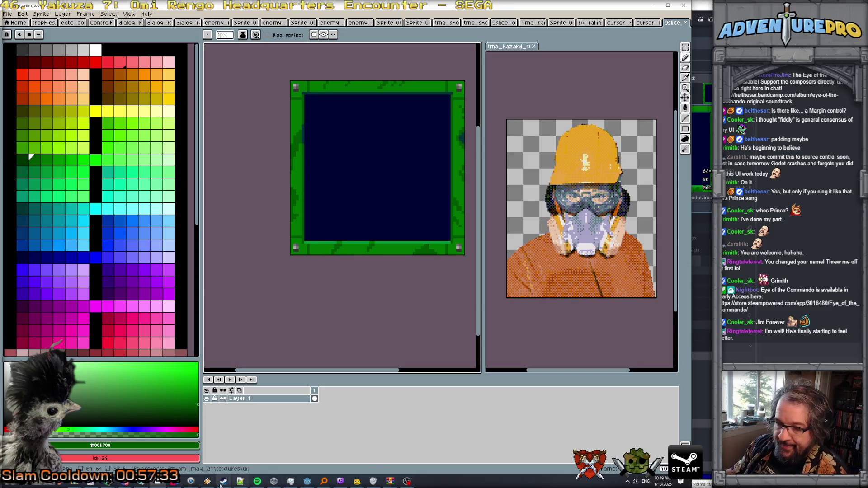
pyautogui.click(307, 481)
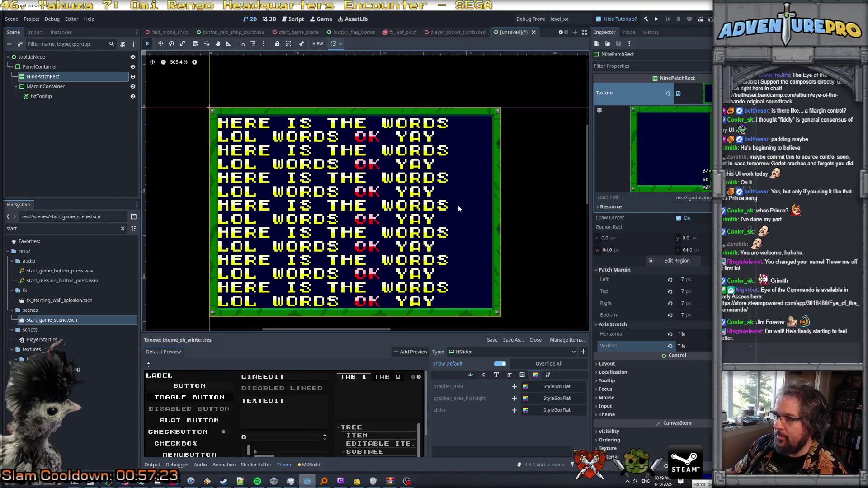
# Step: In txtTooltip's text, delete the word 'lol' and add extra 's' letters to 'words'
pyautogui.scroll(-2, 458, 206)
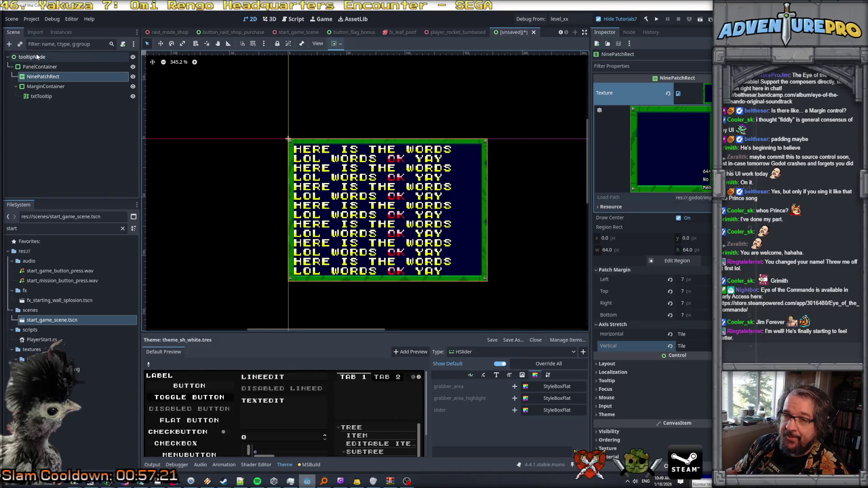
pyautogui.click(41, 96)
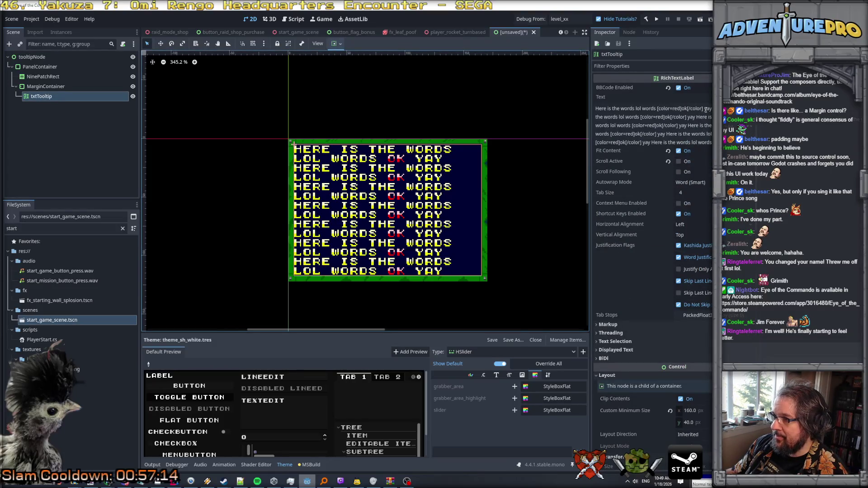
pyautogui.click(656, 109)
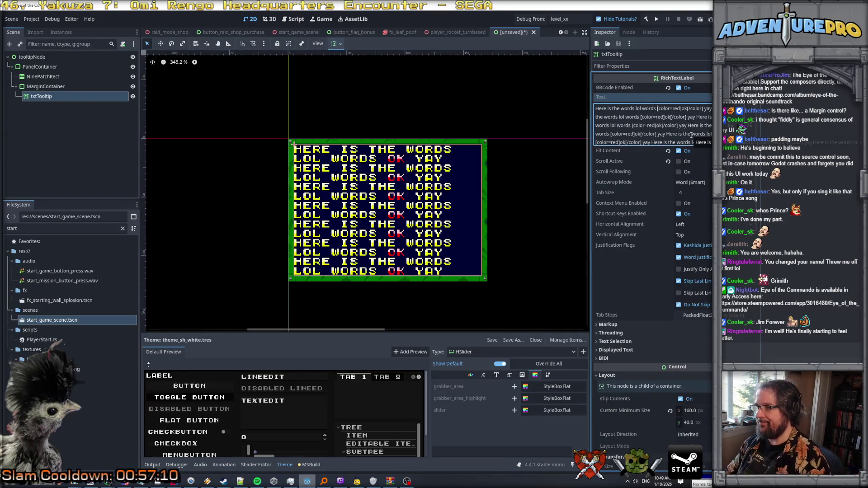
pyautogui.write('do g')
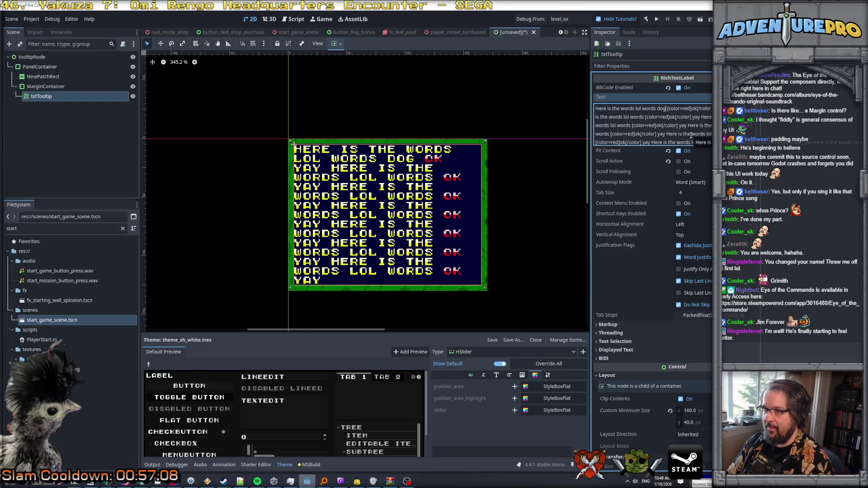
pyautogui.press('BackSpace')
pyautogui.press('BackSpace')
pyautogui.press('BackSpace')
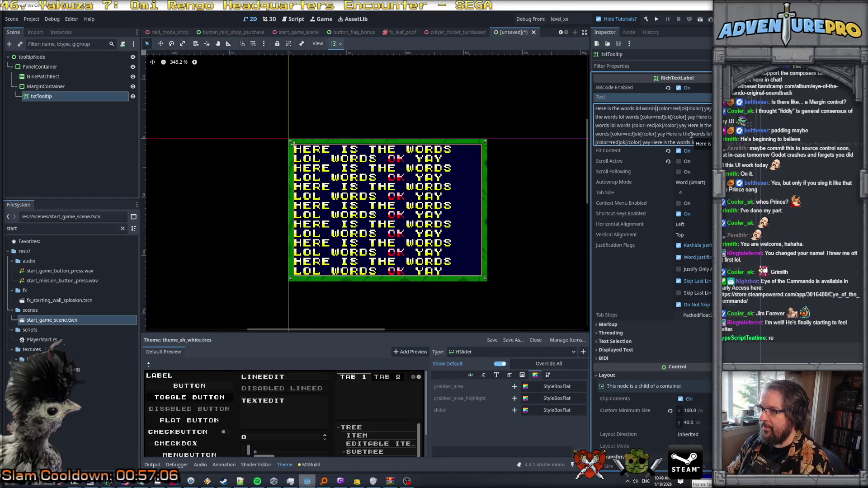
pyautogui.scroll(3, 488, 157)
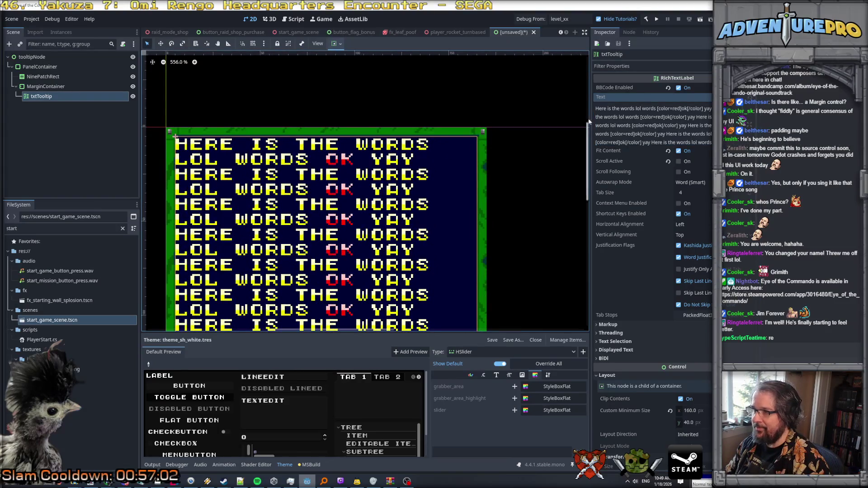
pyautogui.doubleClick(640, 108)
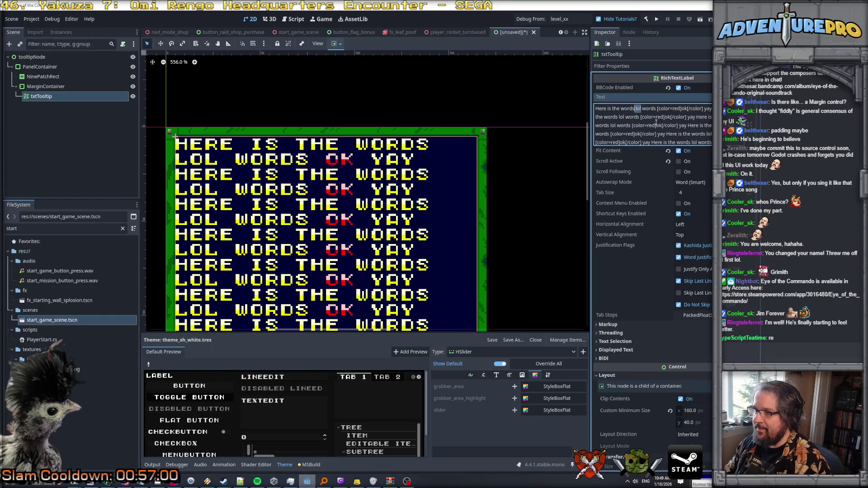
pyautogui.press('BackSpace')
pyautogui.write('sss')
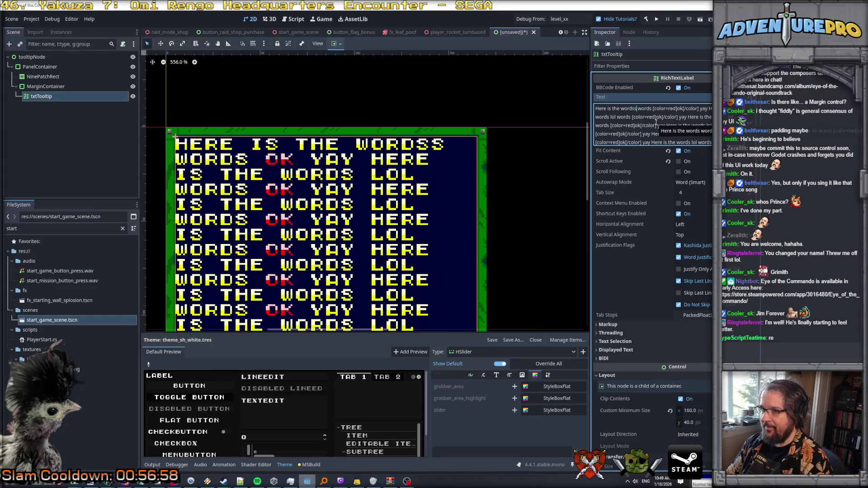
pyautogui.press('BackSpace')
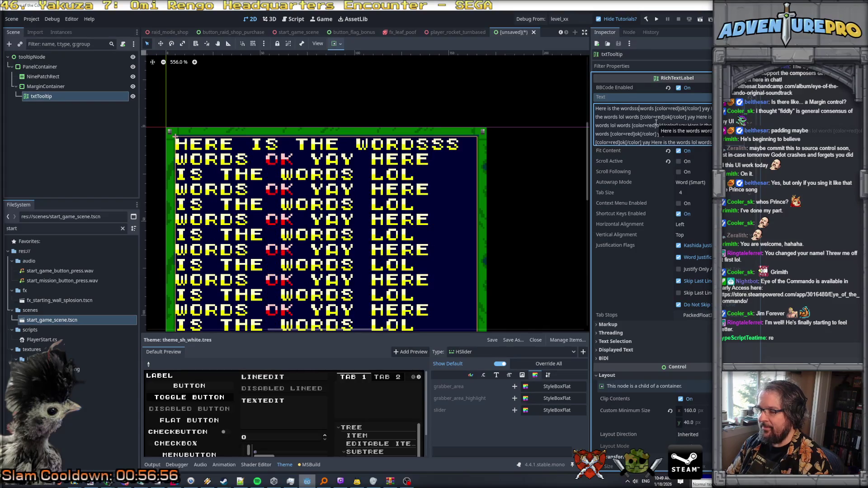
pyautogui.write('s')
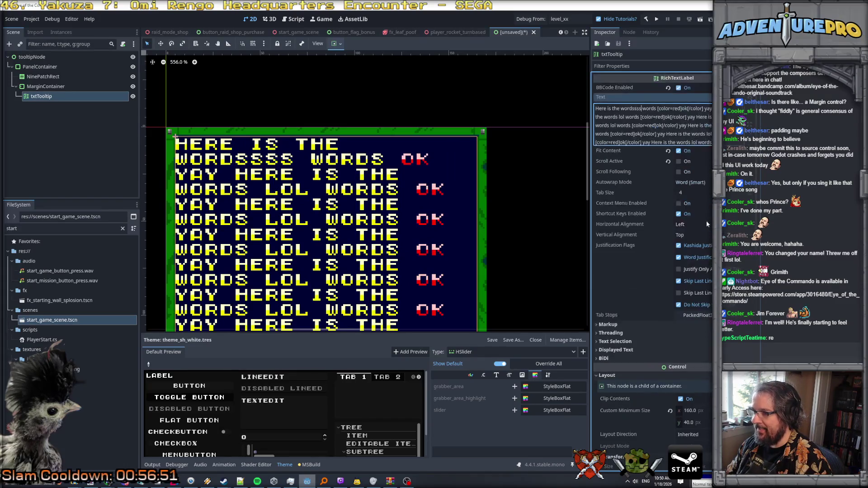
pyautogui.scroll(-5, 650, 286)
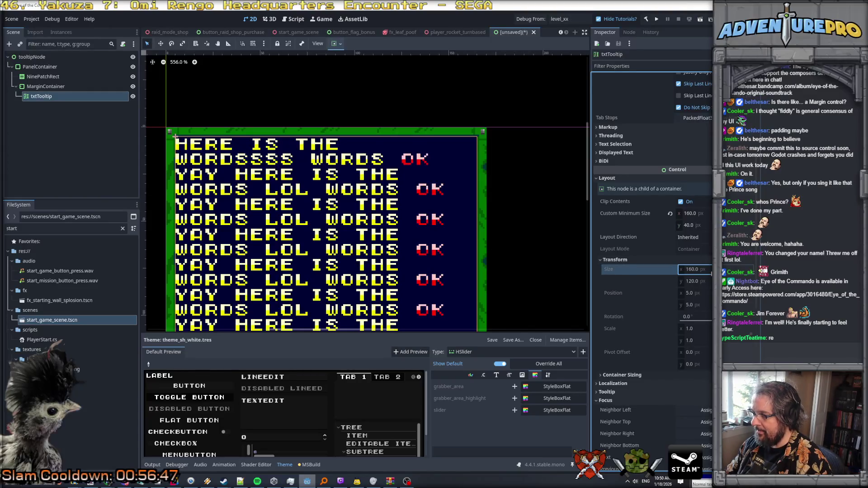
# Step: Set txtTooltip's Custom Minimum Size x to 168
pyautogui.click(68, 86)
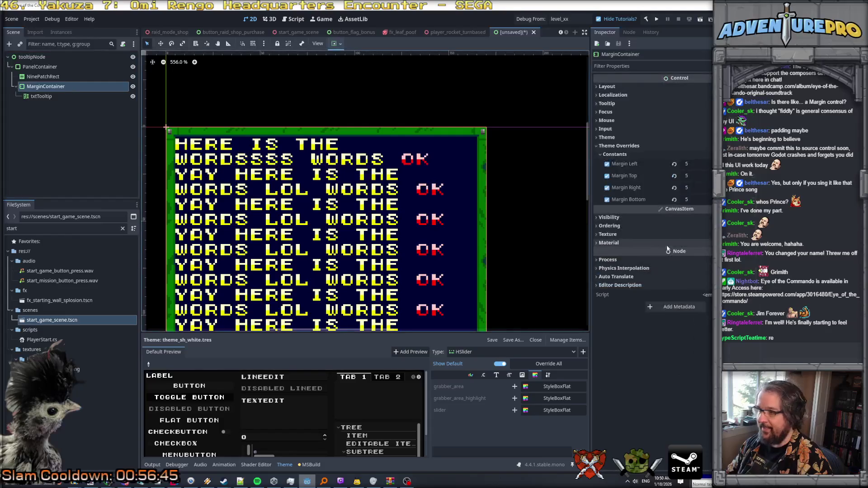
pyautogui.click(55, 96)
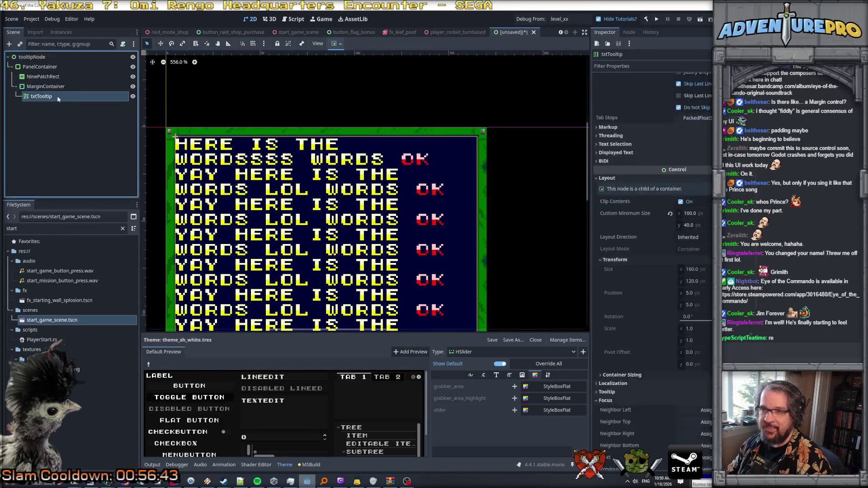
pyautogui.click(709, 214)
pyautogui.write('168')
pyautogui.press('Return')
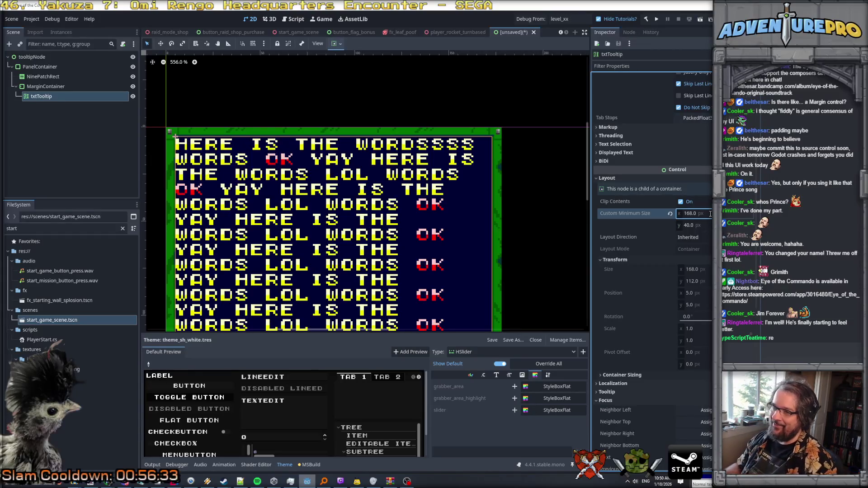
# Step: Raise txtTooltip's minimum width through 169, 170, 171 and 172 px
pyautogui.click(710, 214)
pyautogui.write('169')
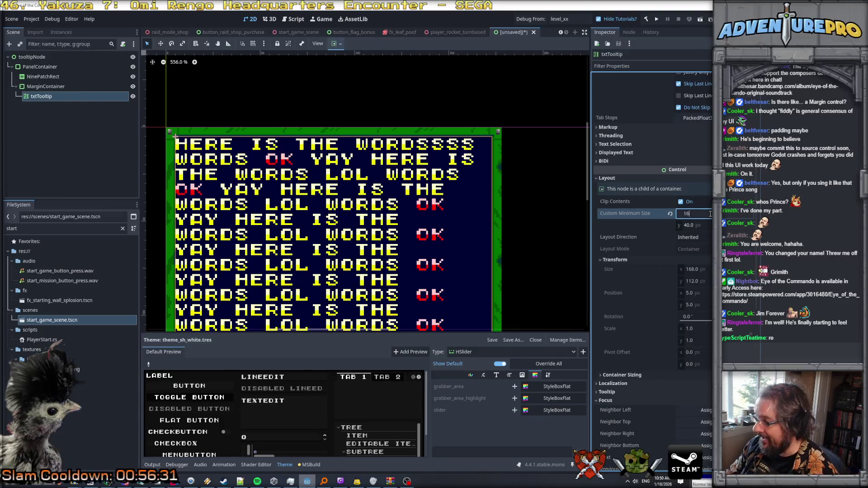
pyautogui.press('Return')
pyautogui.click(709, 214)
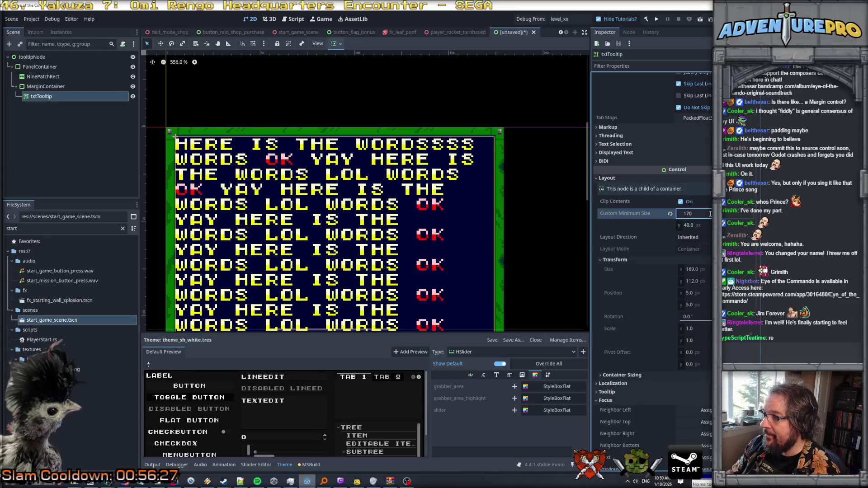
pyautogui.press('Return')
pyautogui.click(710, 214)
pyautogui.write('171')
pyautogui.press('Return')
pyautogui.click(709, 213)
pyautogui.write('172')
pyautogui.press('Return')
# Step: Add an 's' to the sample text and widen the minimum width to 174, then 176 px
pyautogui.scroll(5, 612, 153)
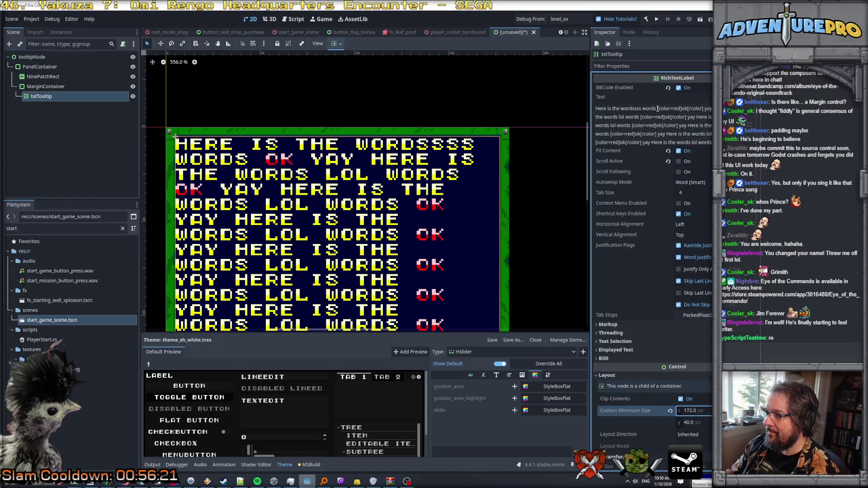
pyautogui.write('s')
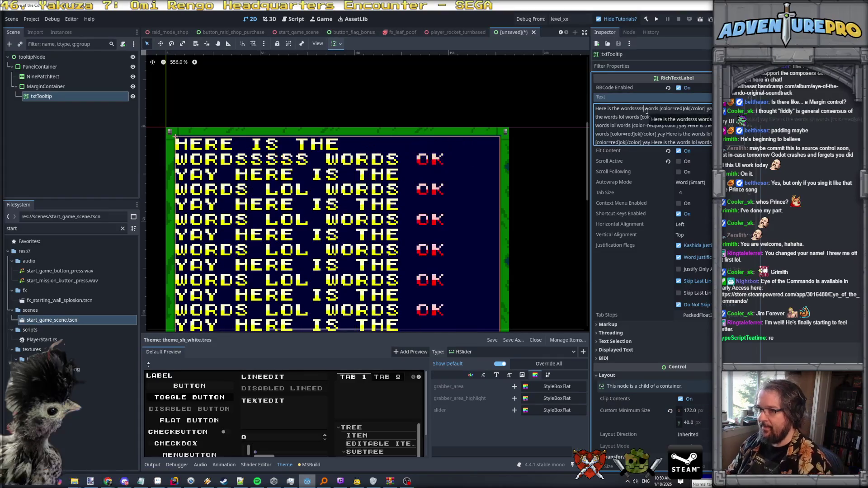
pyautogui.scroll(-5, 653, 153)
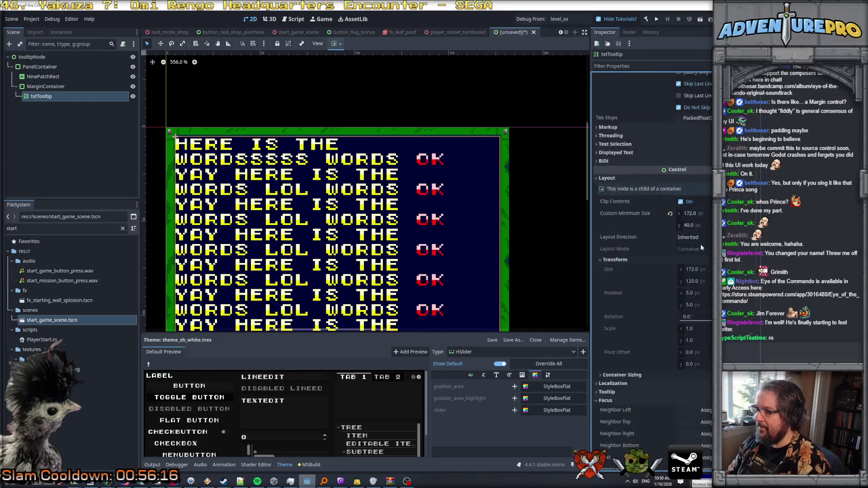
pyautogui.click(706, 213)
pyautogui.write('4')
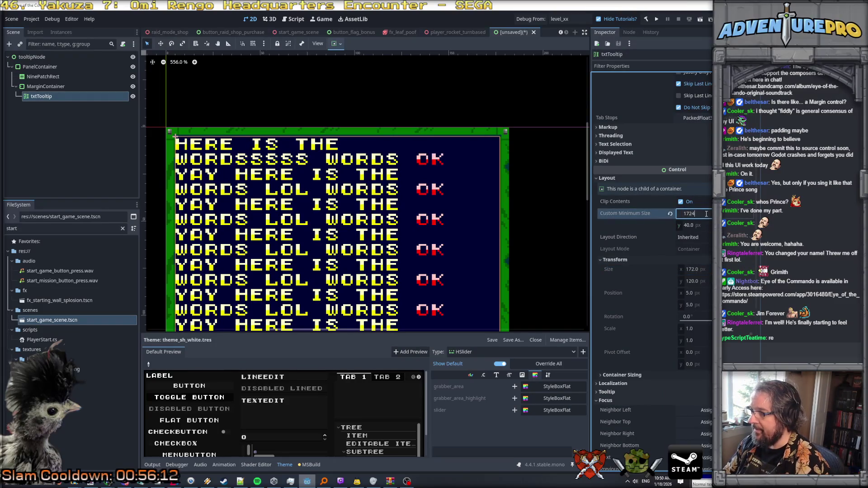
pyautogui.press('BackSpace')
pyautogui.write('4')
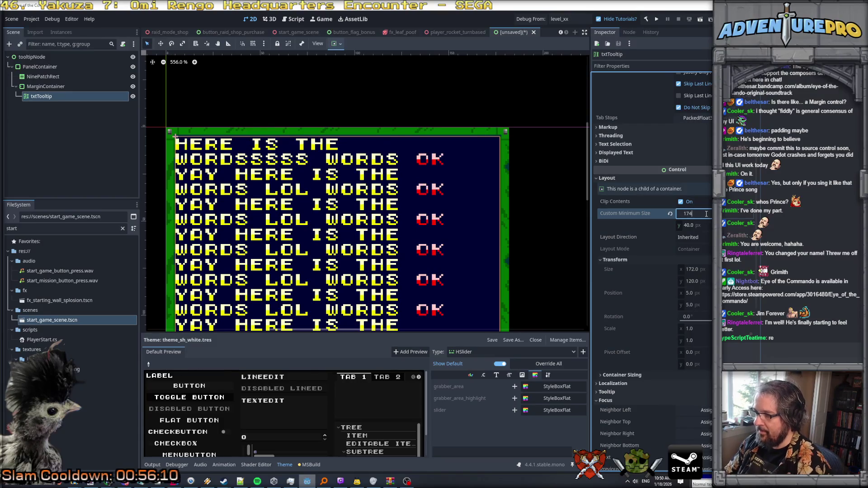
pyautogui.press('Return')
pyautogui.click(706, 213)
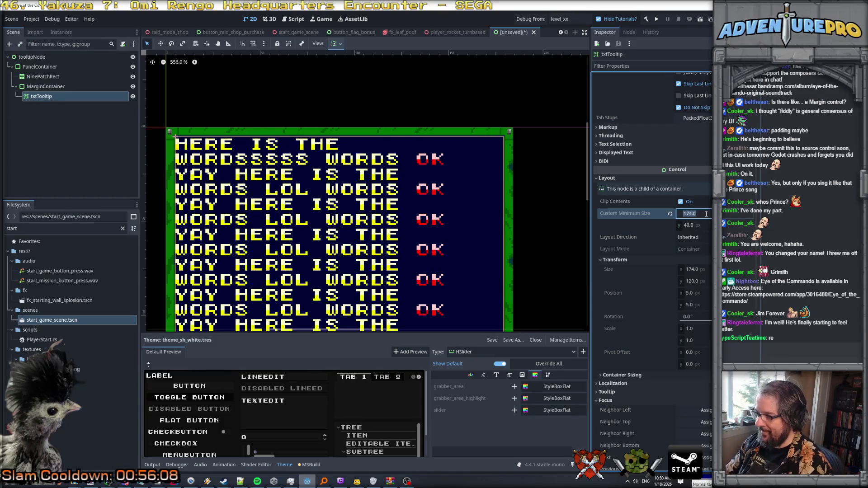
pyautogui.write('176')
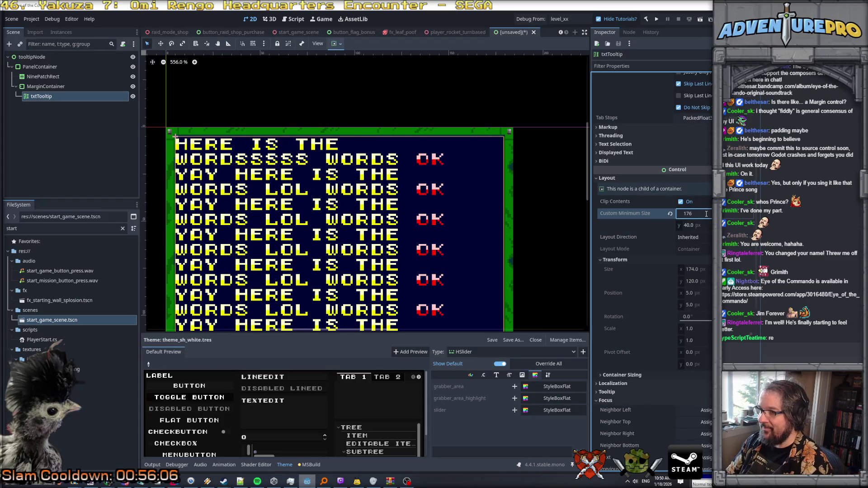
pyautogui.press('Return')
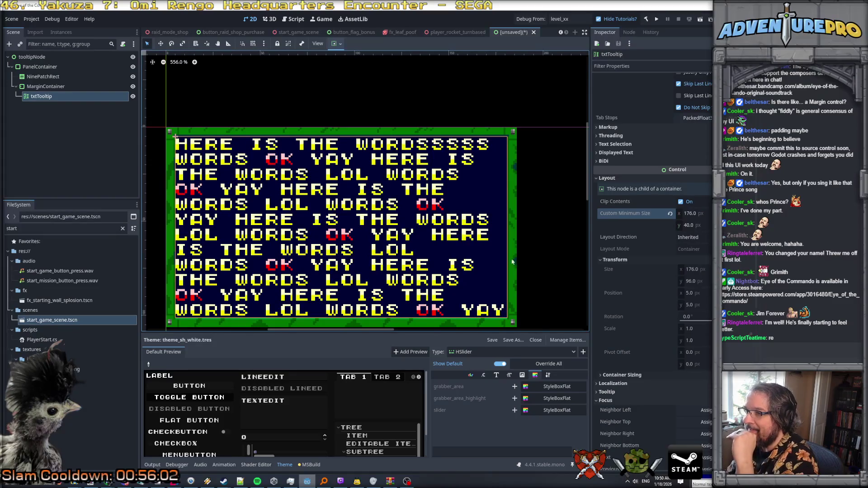
pyautogui.scroll(4, 563, 146)
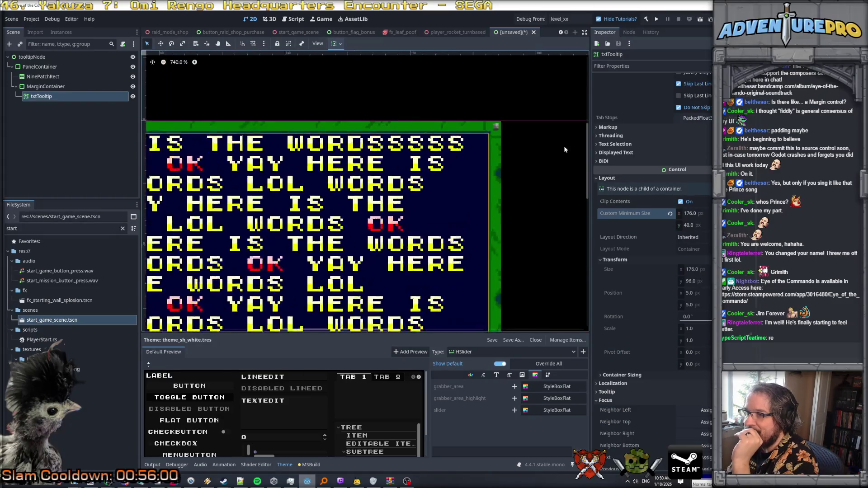
pyautogui.scroll(-9, 473, 153)
pyautogui.scroll(4, 674, 131)
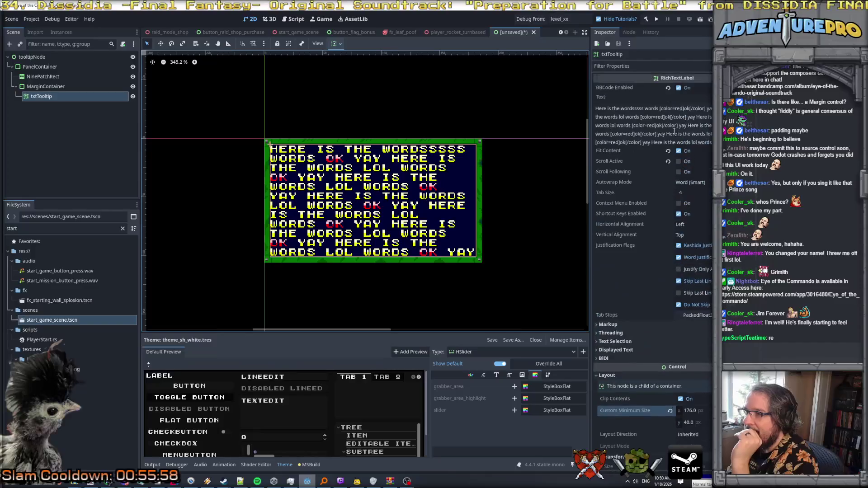
# Step: Add an 's' to the long word, remove the extra space, and check what Justification Flags do
pyautogui.click(643, 109)
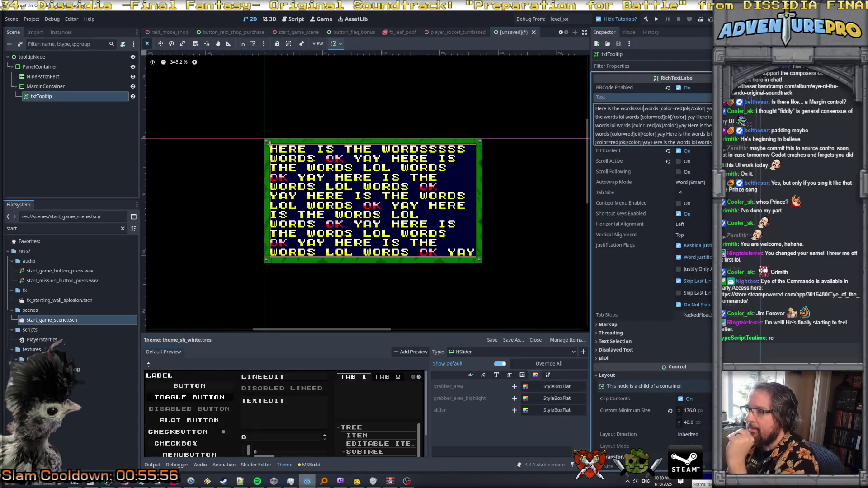
pyautogui.write('s')
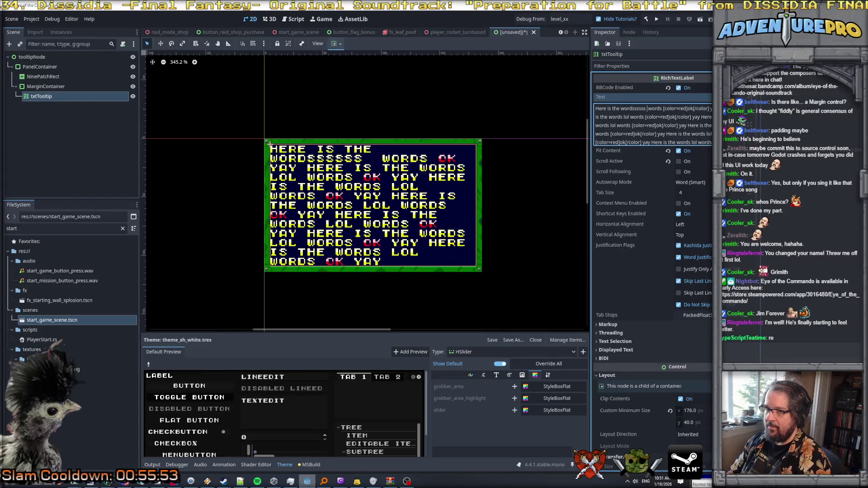
pyautogui.press('BackSpace')
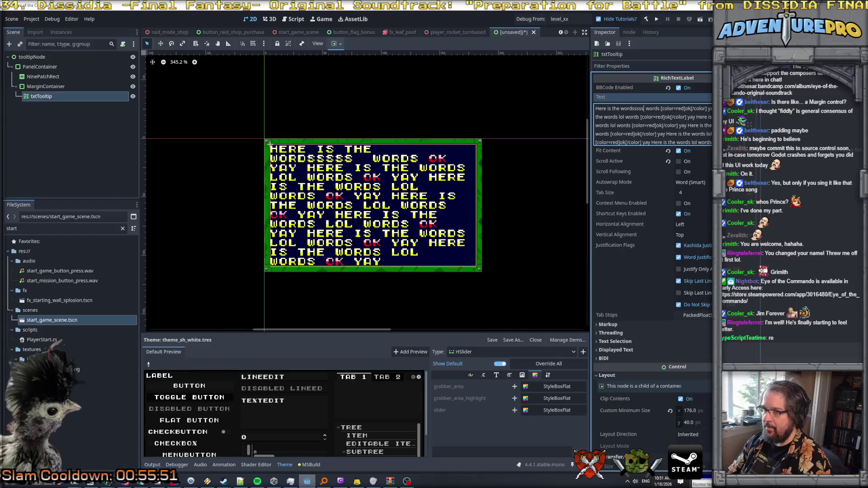
pyautogui.click(607, 108)
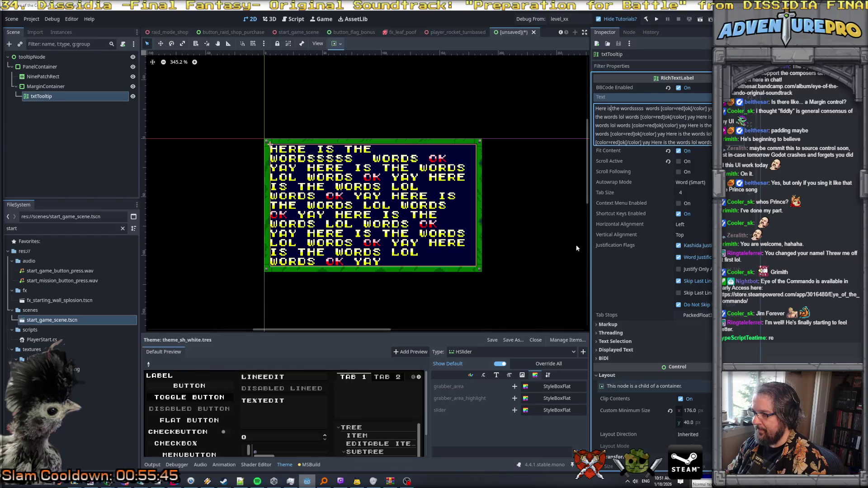
pyautogui.moveTo(604, 245)
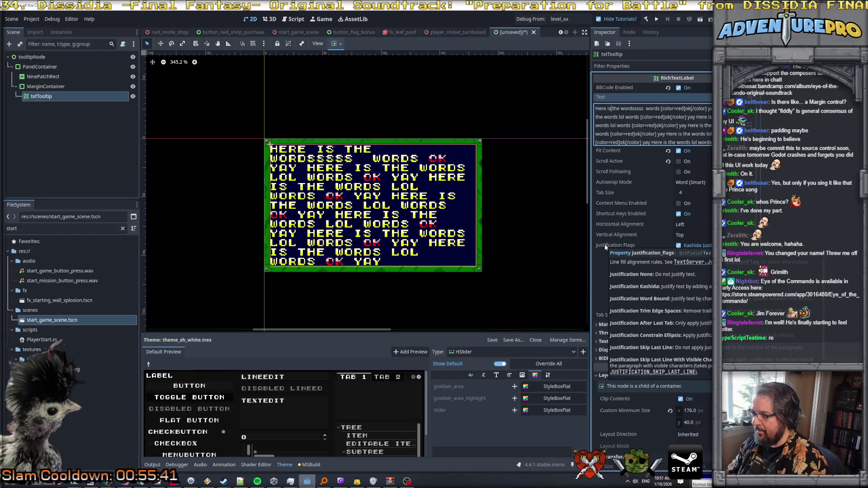
# Step: Turn off the Kashida, Word, Skip Last Line and Do Not Skip justification flags
pyautogui.click(678, 245)
pyautogui.click(679, 258)
pyautogui.click(678, 280)
pyautogui.click(679, 306)
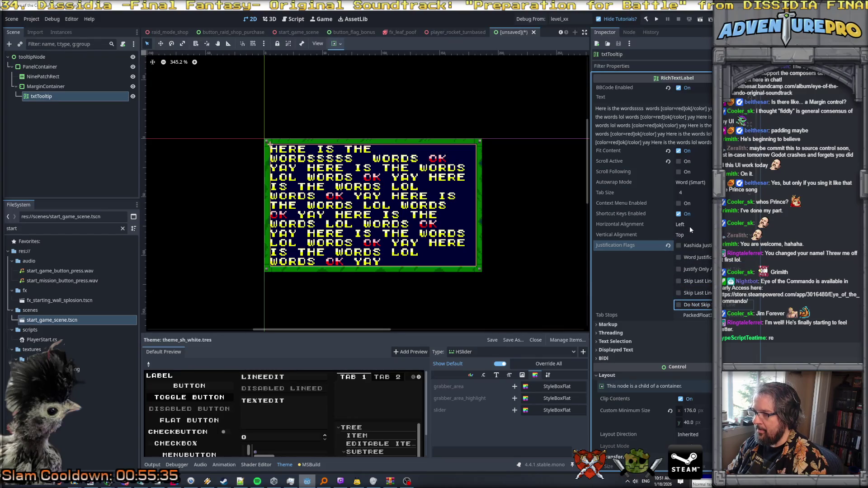
# Step: Try the Arbitrary, Word and Off autowrap modes, then settle on Word (Smart)
pyautogui.click(682, 183)
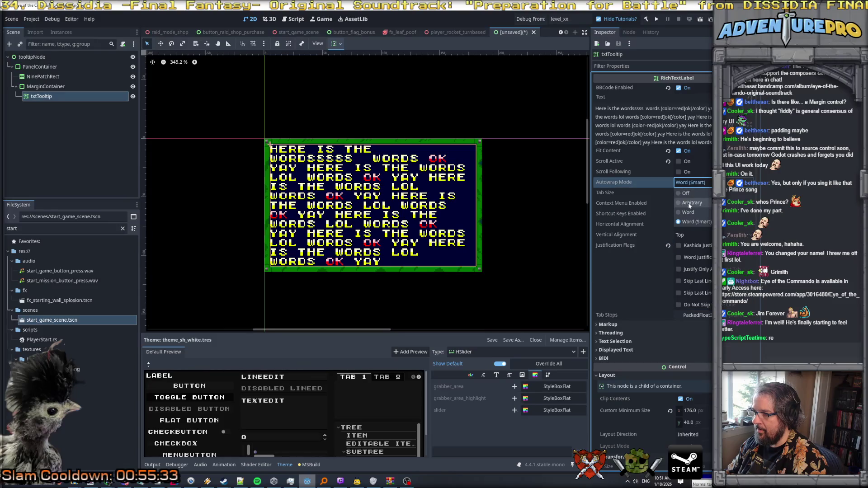
pyautogui.click(689, 203)
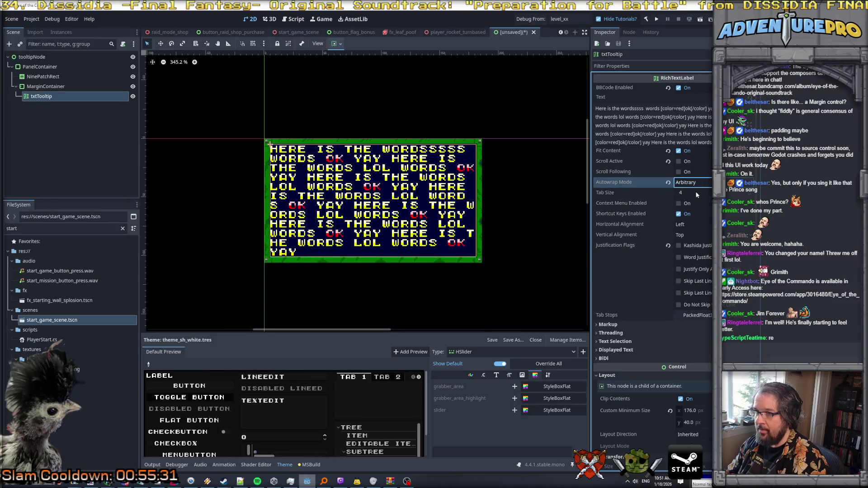
pyautogui.click(700, 184)
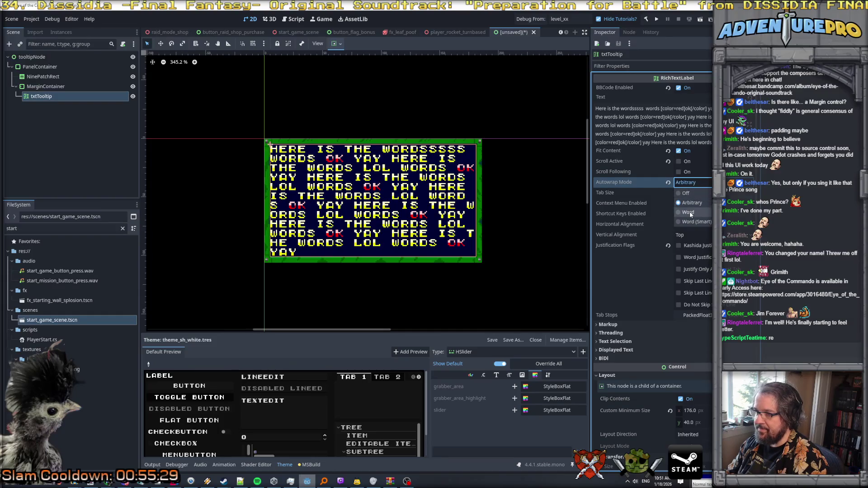
pyautogui.click(688, 212)
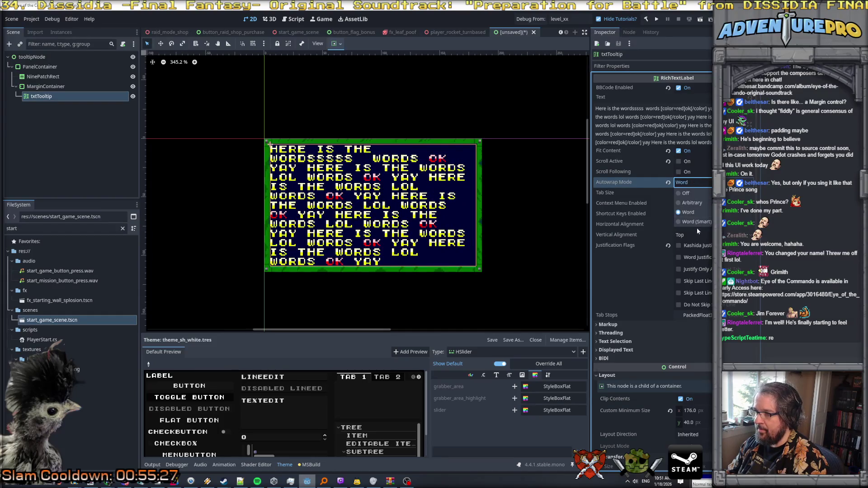
pyautogui.click(693, 222)
pyautogui.click(686, 193)
pyautogui.click(689, 186)
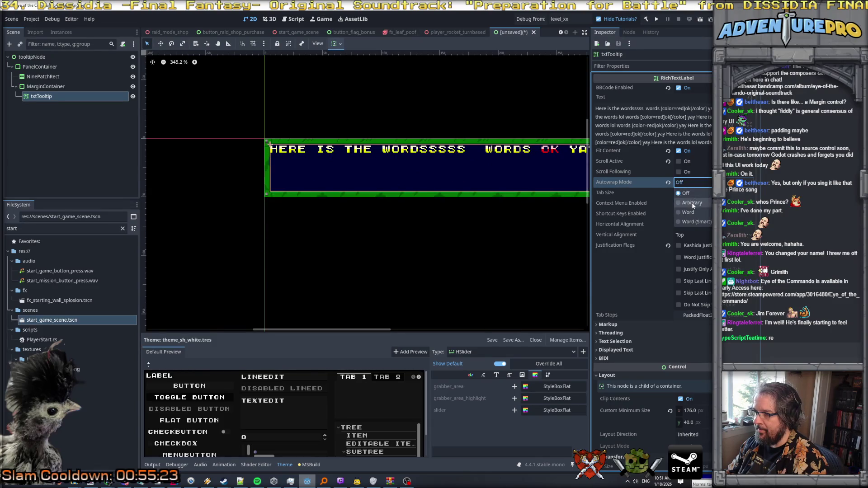
pyautogui.click(692, 203)
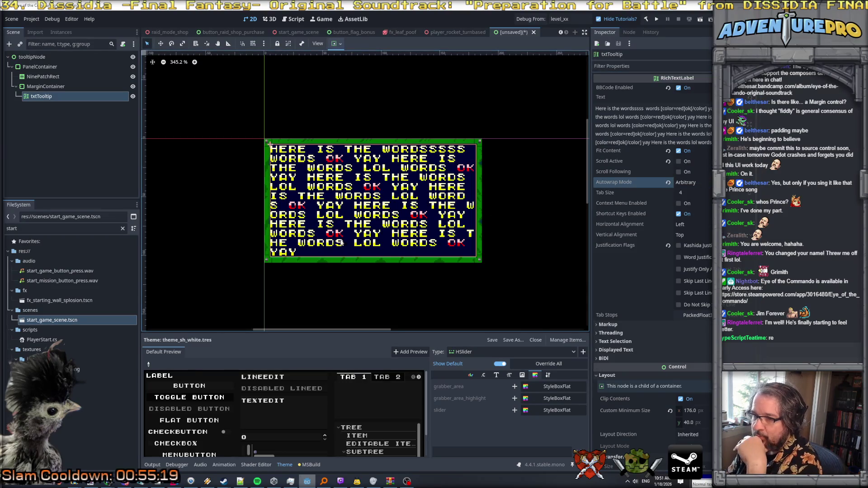
pyautogui.click(688, 183)
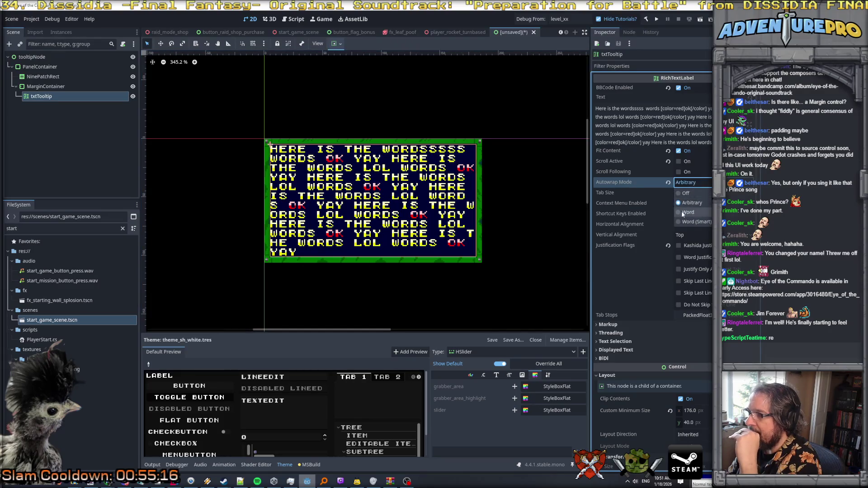
pyautogui.click(683, 222)
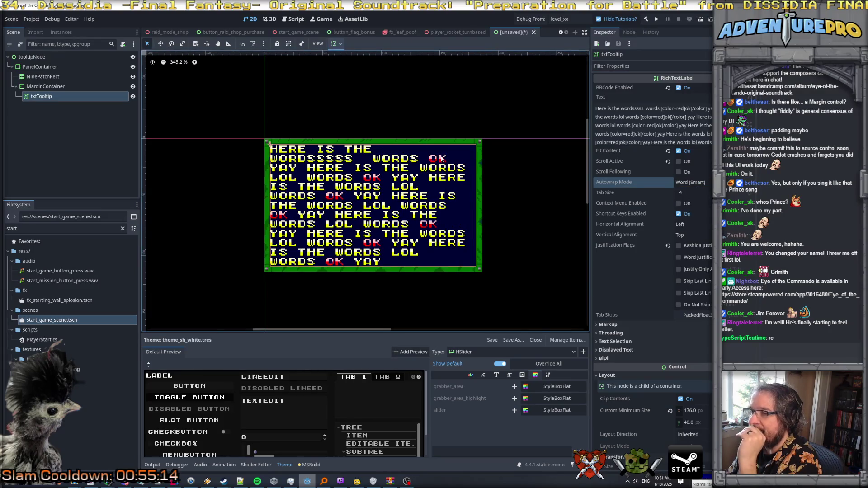
pyautogui.click(644, 109)
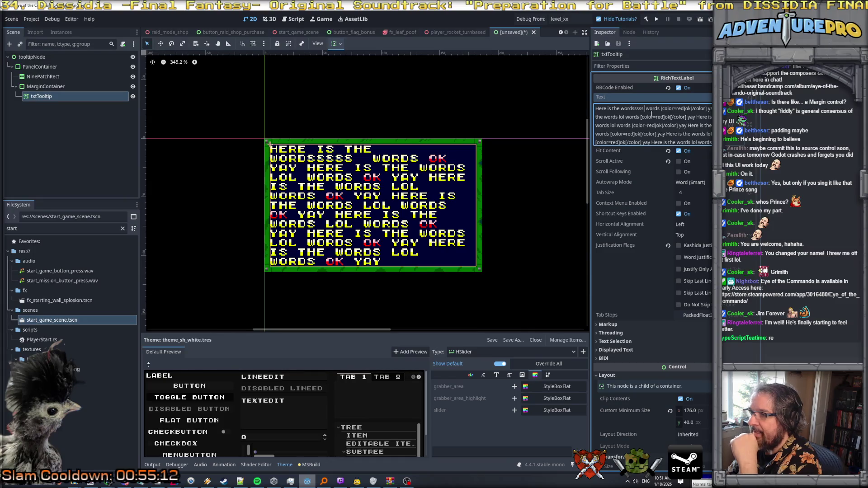
# Step: Remove the double space after 'wordsssss' and add a line break after the final 'yay'
pyautogui.press('BackSpace')
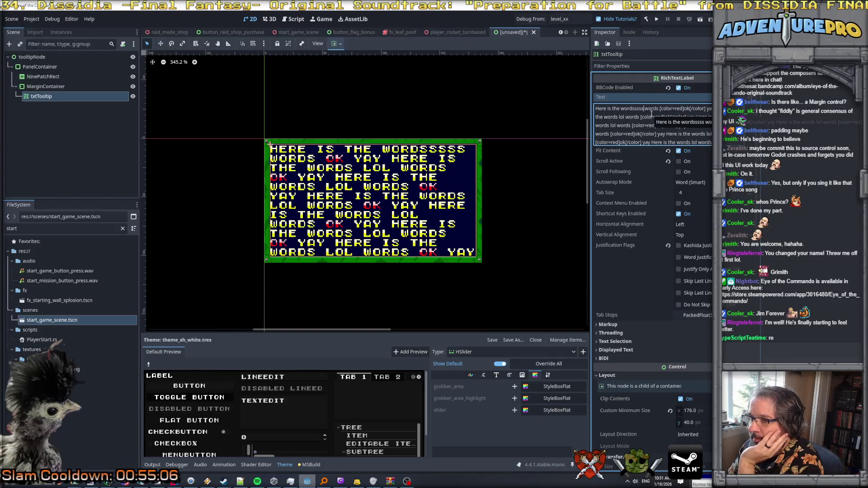
pyautogui.scroll(-1, 650, 114)
pyautogui.press('Return')
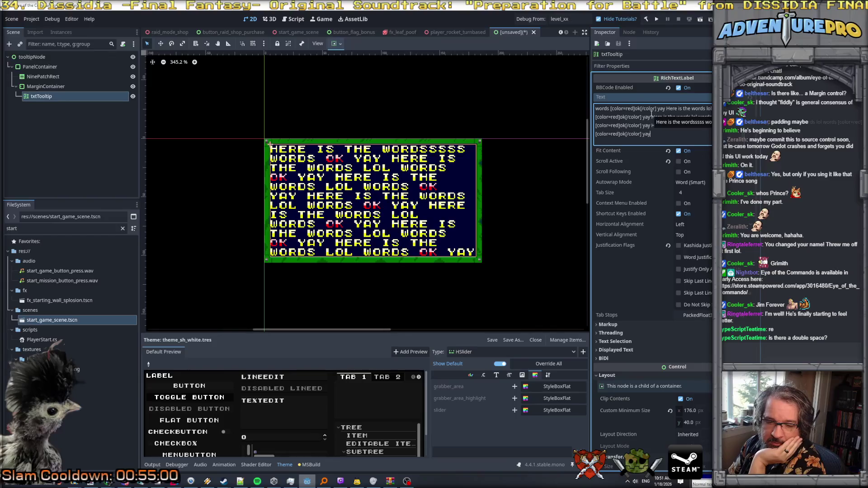
pyautogui.scroll(2, 653, 115)
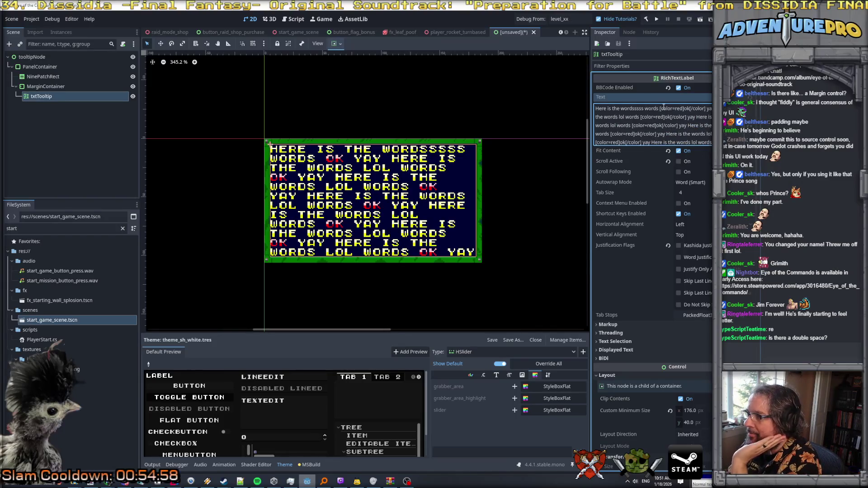
pyautogui.click(660, 109)
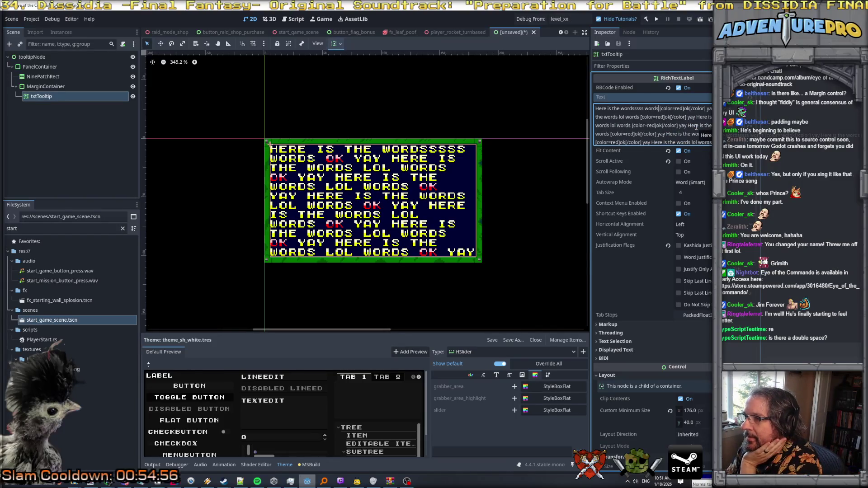
pyautogui.press('Left')
pyautogui.press('Left')
pyautogui.press('Left')
pyautogui.press('Left')
pyautogui.press('Left')
pyautogui.press('Left')
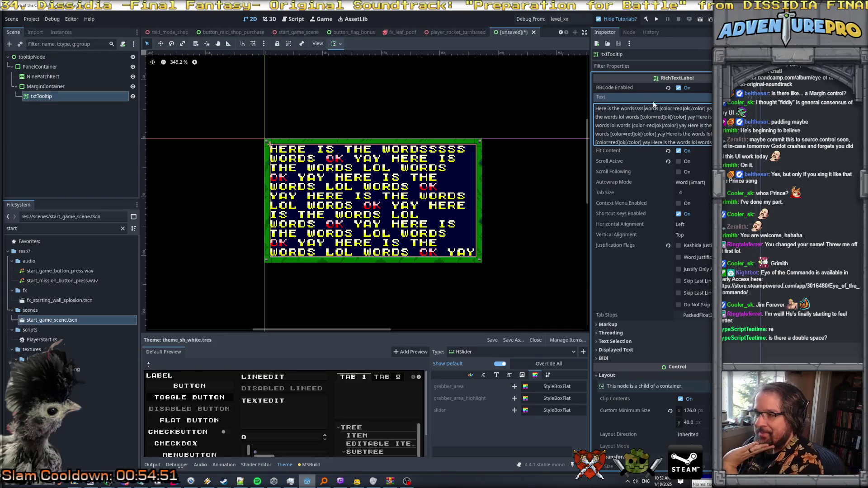
pyautogui.scroll(-2, 674, 128)
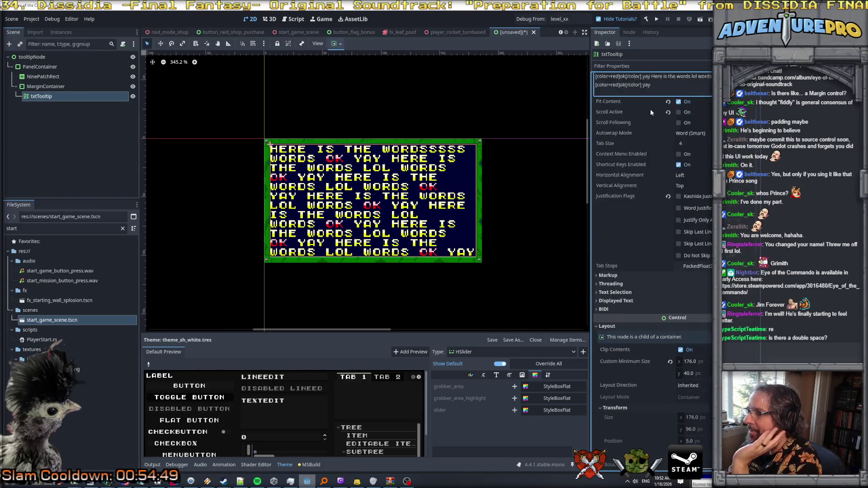
pyautogui.click(656, 133)
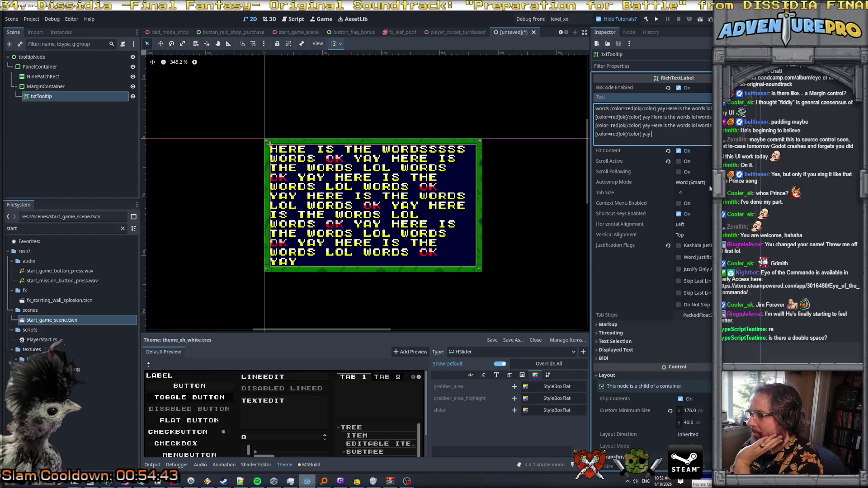
# Step: Set Autowrap Mode to Word and delete the trailing space after 'yay'
pyautogui.click(689, 181)
pyautogui.click(689, 212)
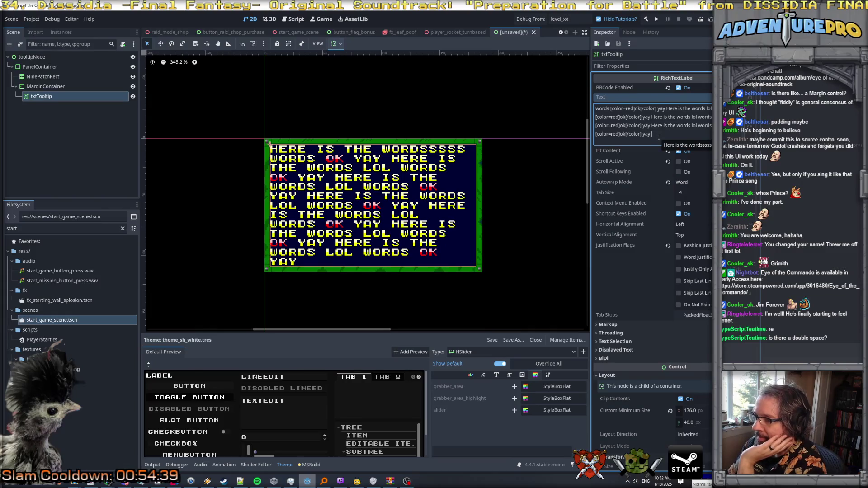
pyautogui.press('BackSpace')
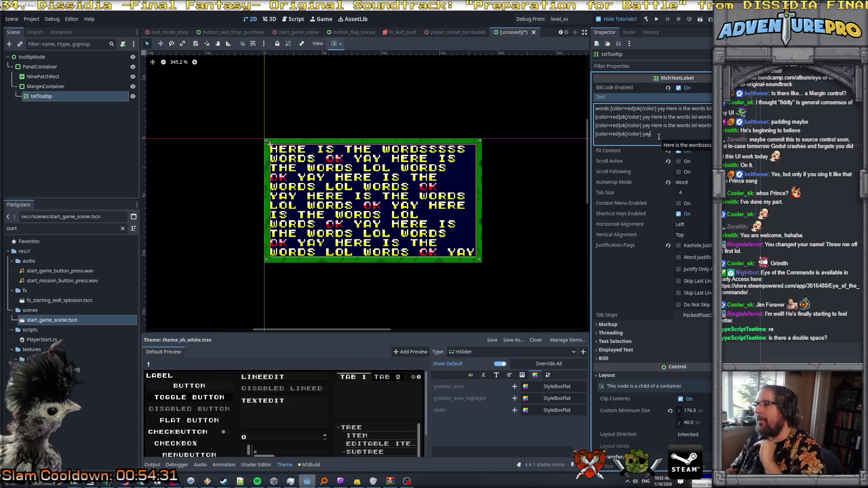
pyautogui.scroll(3, 682, 116)
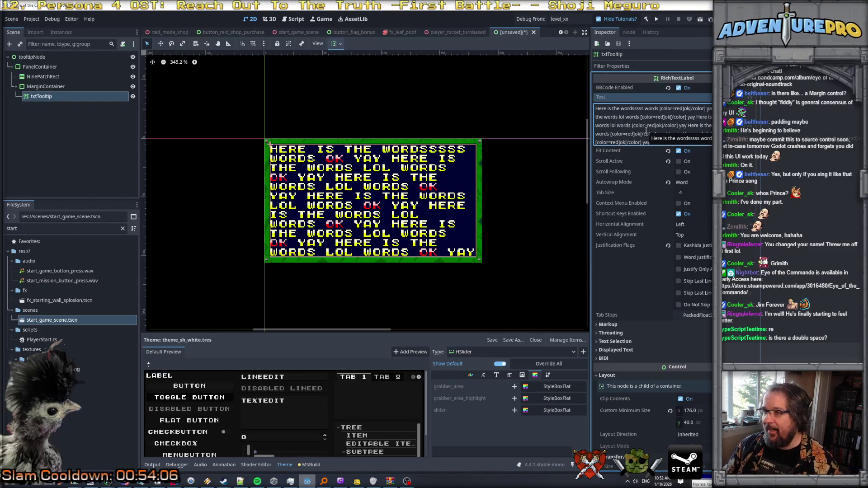
# Step: Clear the tooltip text and save the scene as tooltip_node under the actors folder
pyautogui.hotkey('ctrl', 'a')
pyautogui.press('Delete')
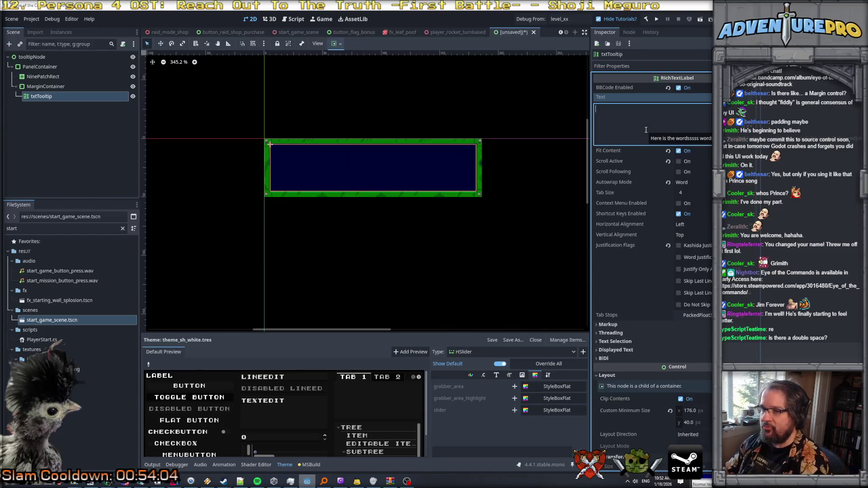
pyautogui.scroll(-1, 560, 138)
pyautogui.hotkey('ctrl', 's')
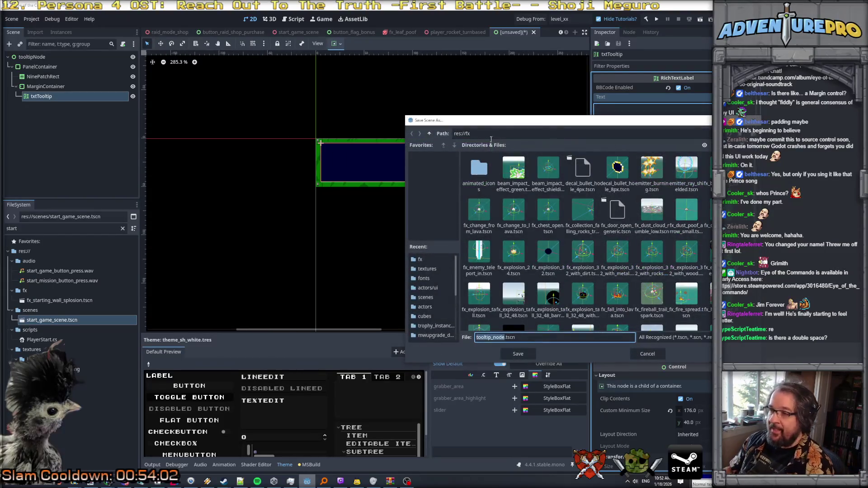
pyautogui.click(429, 133)
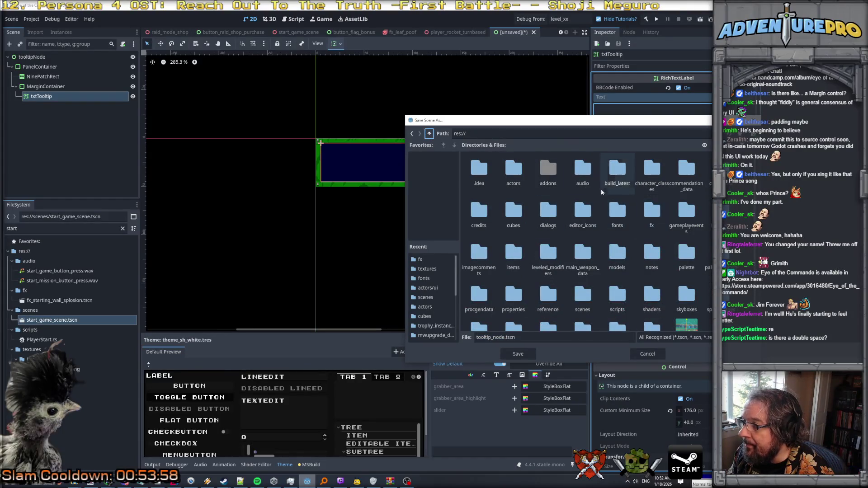
pyautogui.doubleClick(513, 171)
pyautogui.press('Return')
# Step: Attach TooltipDisplayNode.cs to the root and assign txtTooltip to its Txt Tooltip slot
pyautogui.doubleClick(11, 229)
pyautogui.write('tooltip')
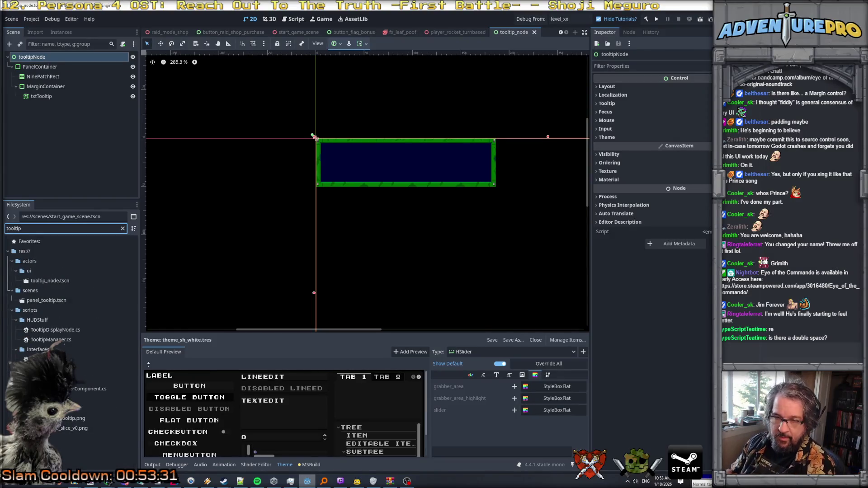
pyautogui.moveTo(55, 330)
pyautogui.mouseDown()
pyautogui.moveTo(49, 56)
pyautogui.moveTo(54, 77)
pyautogui.moveTo(704, 87)
pyautogui.mouseUp()
pyautogui.moveTo(41, 96); pyautogui.dragTo(702, 90)
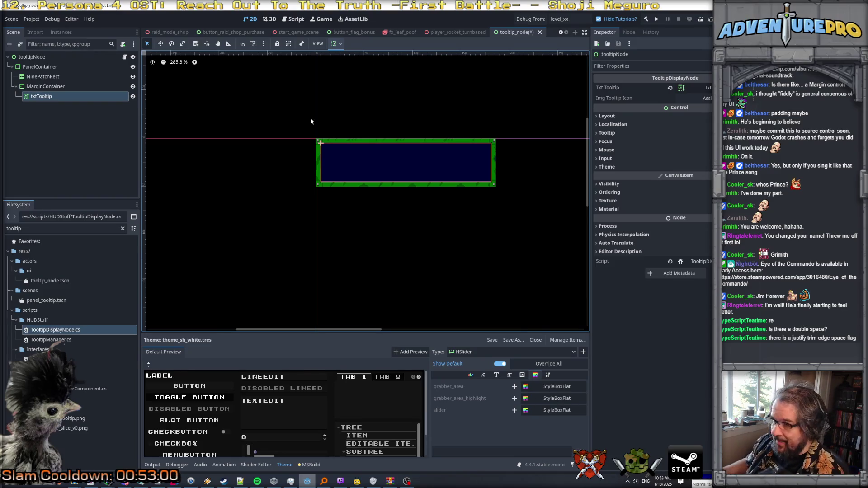
# Step: Change the txtTooltip label's text to 'trying to use some lol stuff.'
pyautogui.click(45, 77)
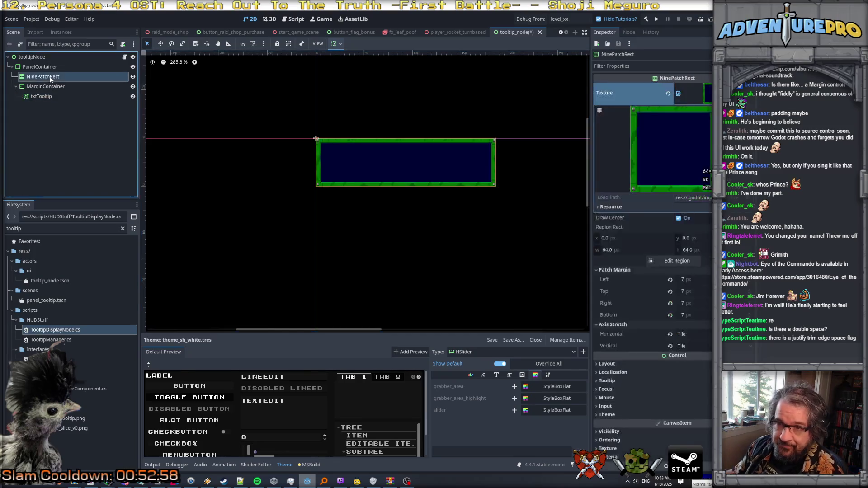
pyautogui.click(40, 96)
pyautogui.click(614, 117)
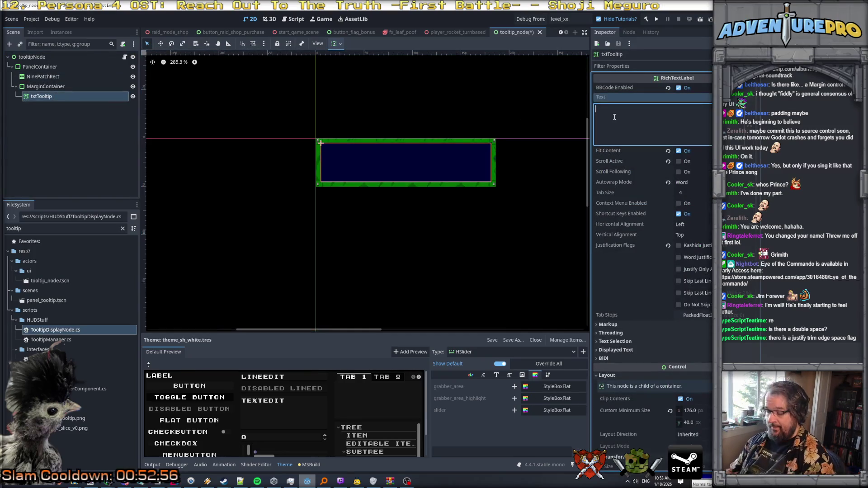
pyautogui.write('trying t')
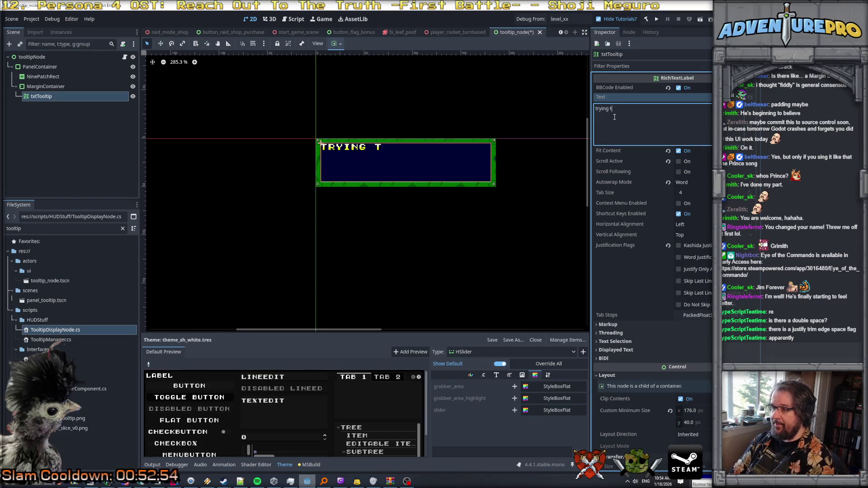
pyautogui.write('o use some words')
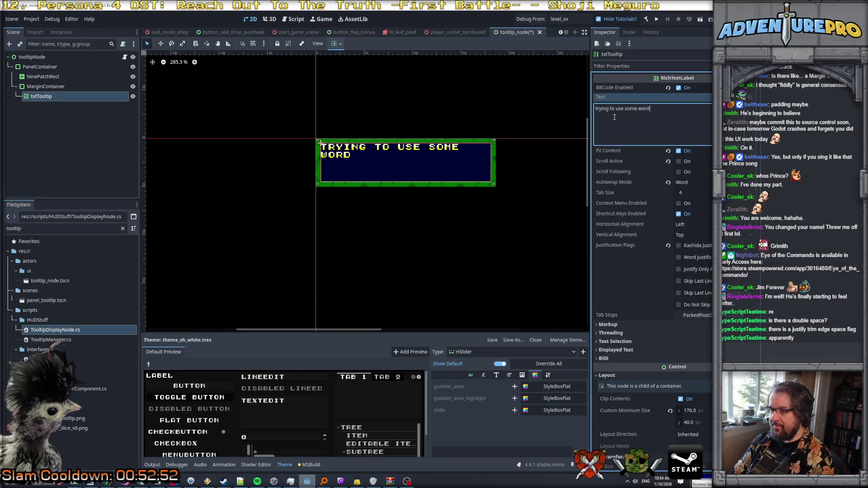
pyautogui.press('BackSpace')
pyautogui.press('BackSpace')
pyautogui.press('BackSpace')
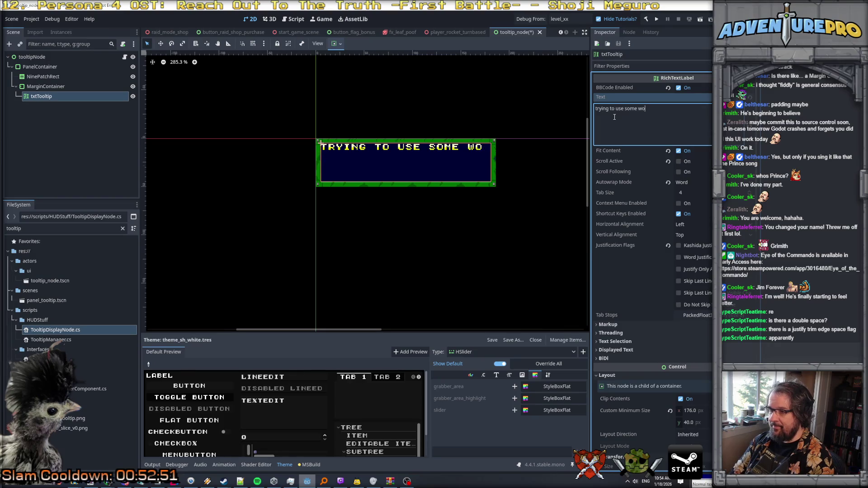
pyautogui.press('BackSpace')
pyautogui.press('BackSpace')
pyautogui.write('lol')
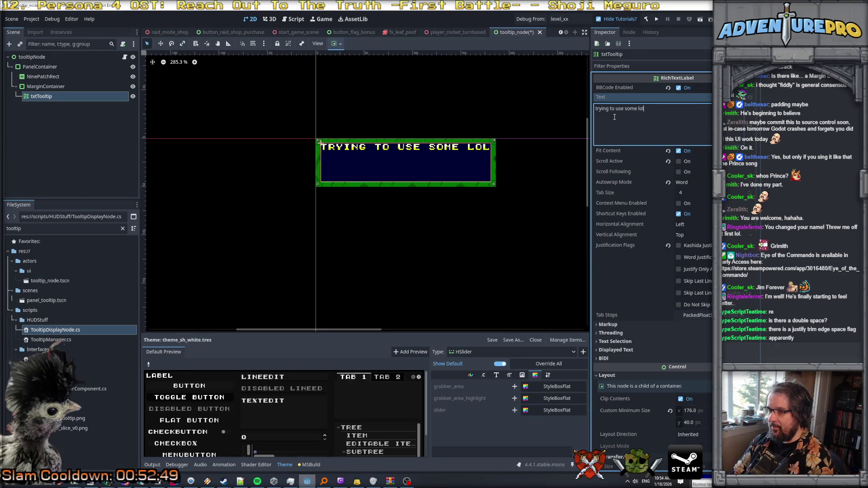
pyautogui.write(' stuff.')
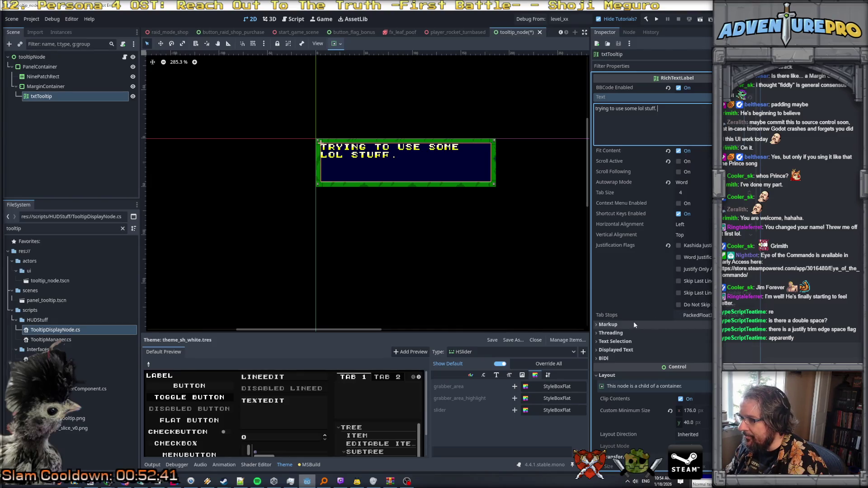
pyautogui.click(634, 66)
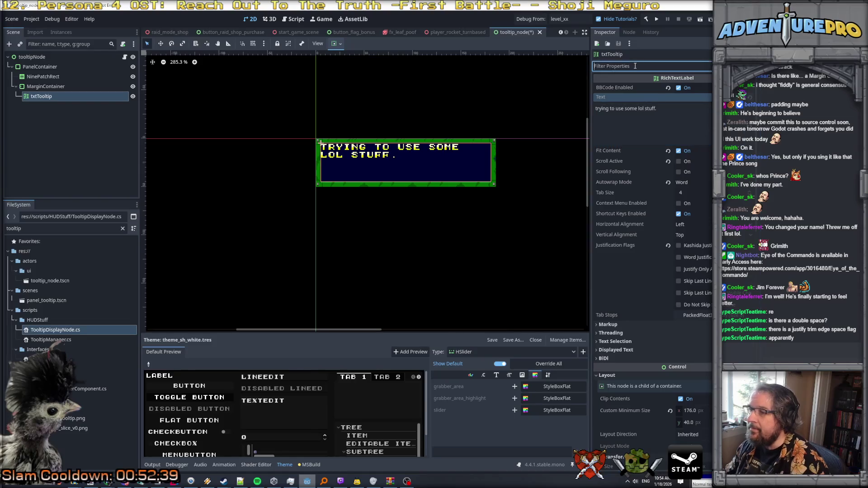
# Step: Filter the Inspector by 'just' and toggle the justification flags on, then off again
pyautogui.write('just')
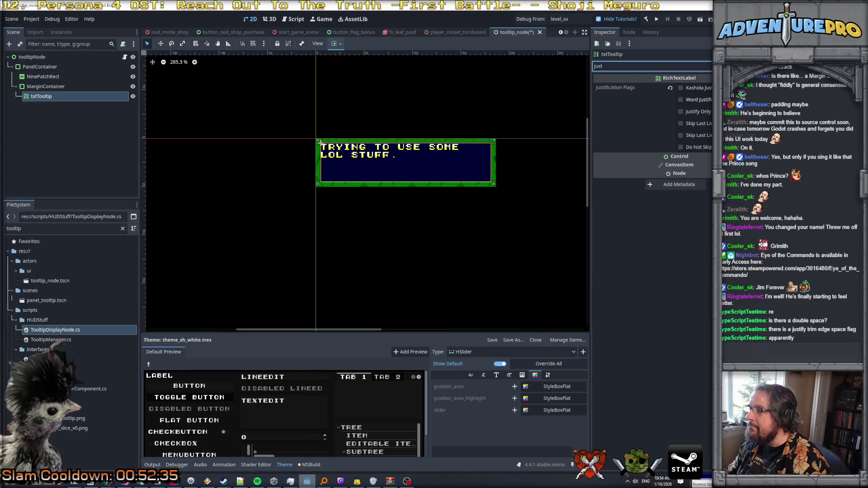
pyautogui.click(680, 88)
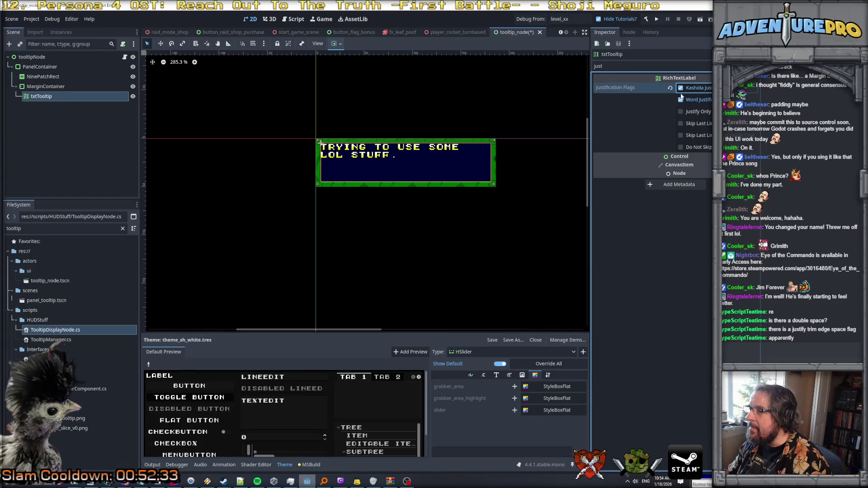
pyautogui.click(681, 88)
pyautogui.click(680, 147)
pyautogui.click(681, 135)
pyautogui.click(681, 135)
pyautogui.click(680, 147)
# Step: Try several property search terms (edt, ge, space, tri), then clear the Inspector search
pyautogui.doubleClick(599, 66)
pyautogui.write('edt')
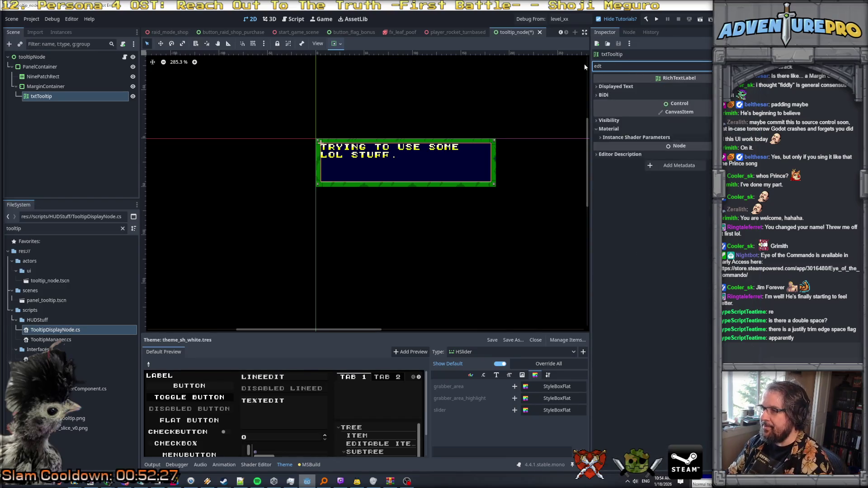
pyautogui.press('BackSpace')
pyautogui.write('ge')
pyautogui.press('BackSpace')
pyautogui.press('BackSpace')
pyautogui.press('BackSpace')
pyautogui.write('space')
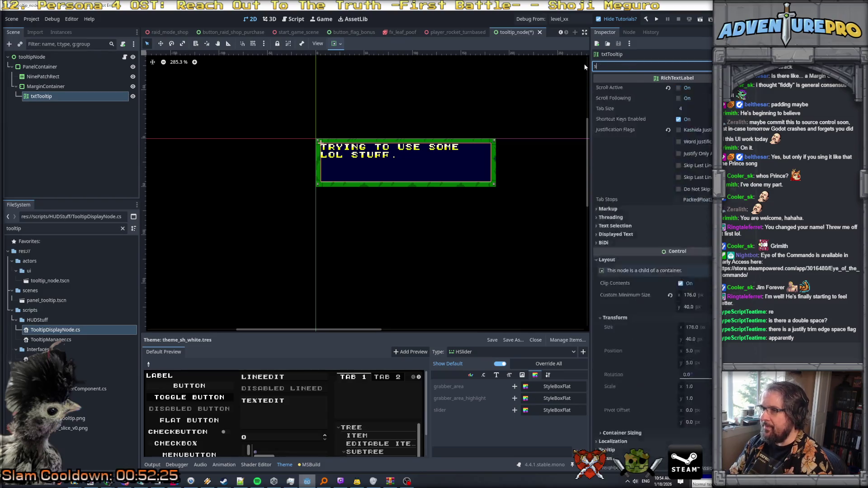
pyautogui.press('BackSpace')
pyautogui.press('BackSpace')
pyautogui.press('BackSpace')
pyautogui.write('tri')
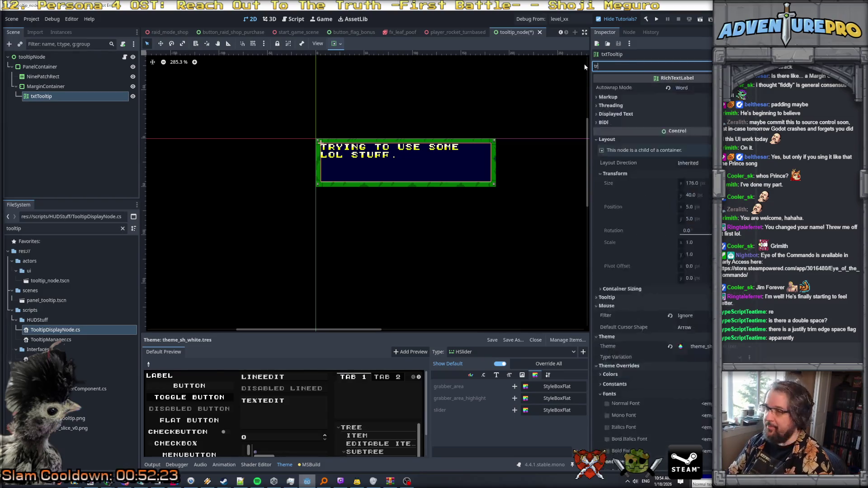
pyautogui.press('BackSpace')
pyautogui.press('BackSpace')
pyautogui.press('BackSpace')
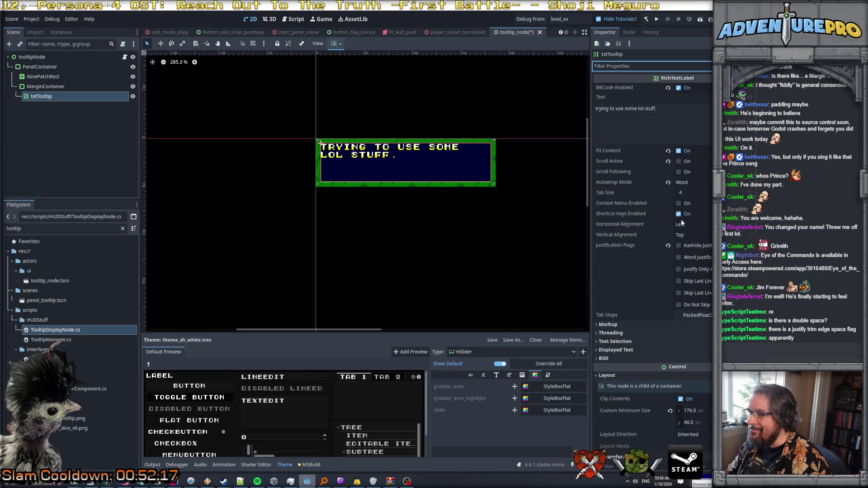
# Step: Under Markup, uncheck Meta Underlined and Hint Underlined, then open the Custom Effects documentation
pyautogui.scroll(-2, 682, 248)
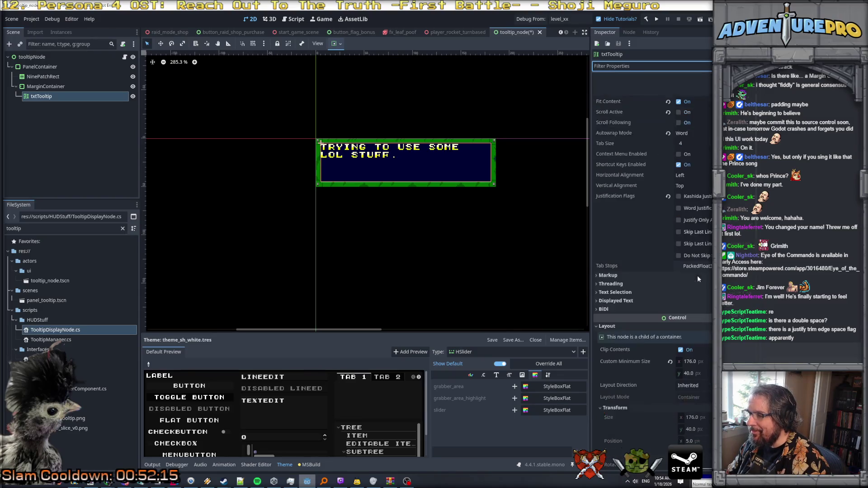
pyautogui.click(625, 308)
pyautogui.click(625, 300)
pyautogui.click(626, 292)
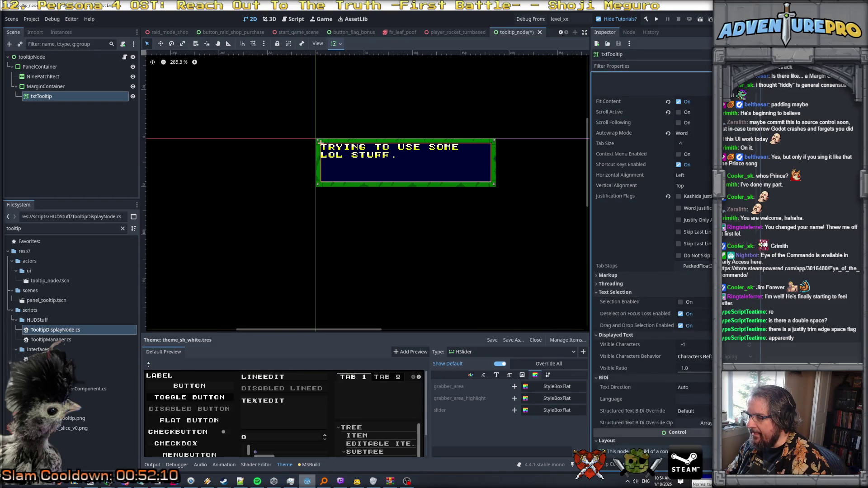
pyautogui.click(611, 284)
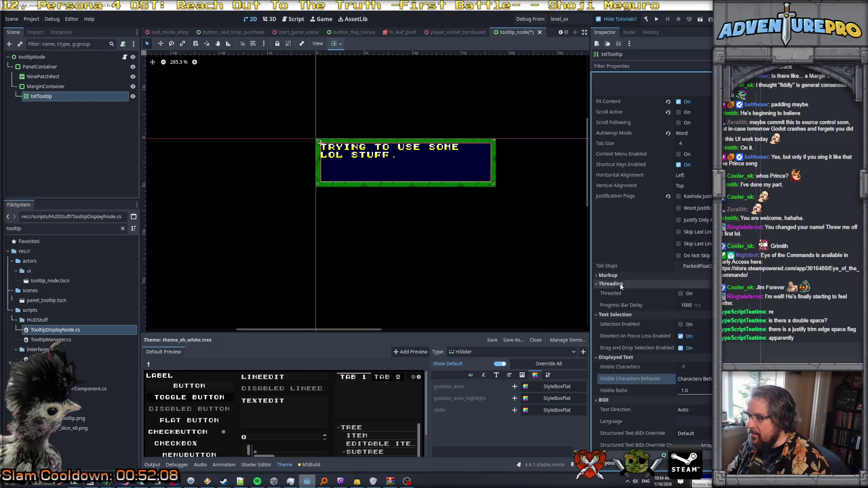
pyautogui.click(617, 275)
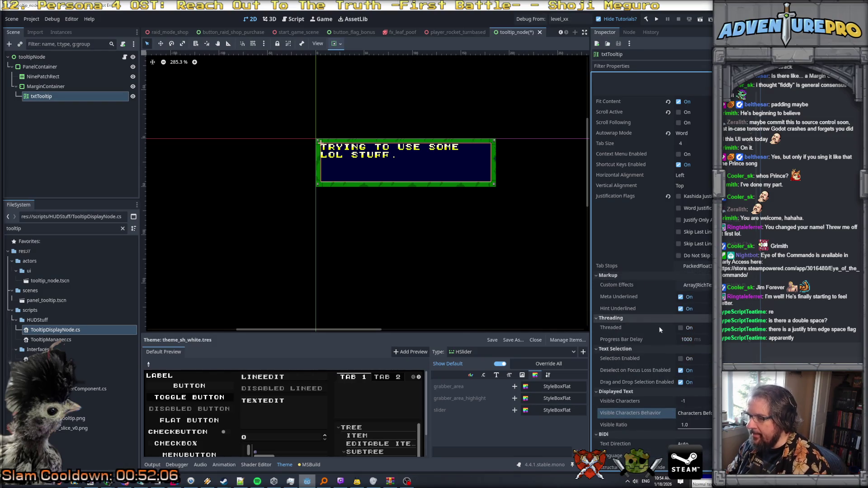
pyautogui.click(680, 297)
pyautogui.click(680, 309)
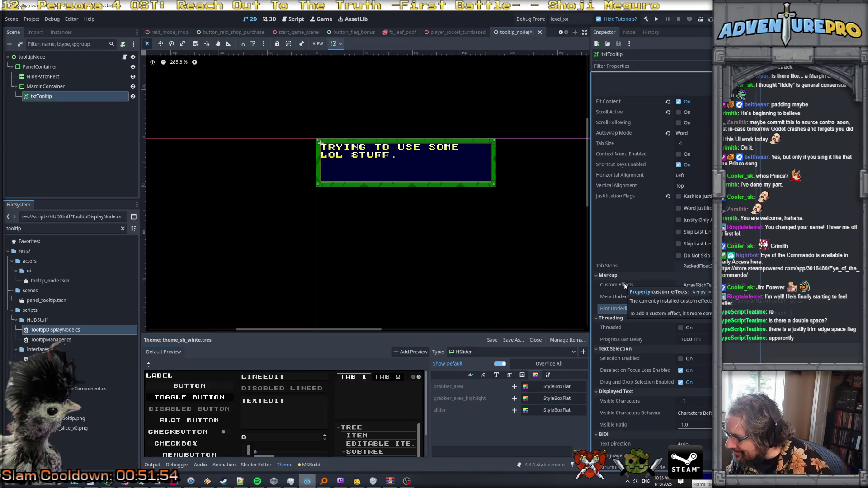
pyautogui.click(764, 301)
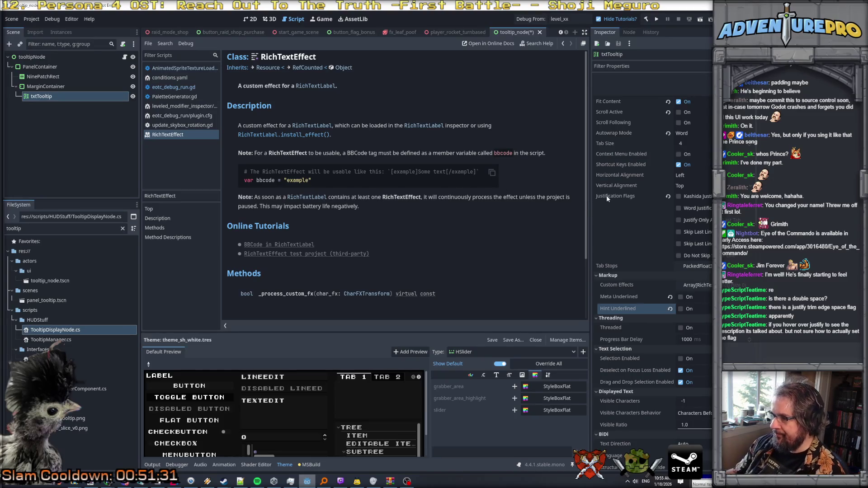
# Step: Read the RichTextEffect docs and review the label's justification flags setting
pyautogui.moveTo(606, 197)
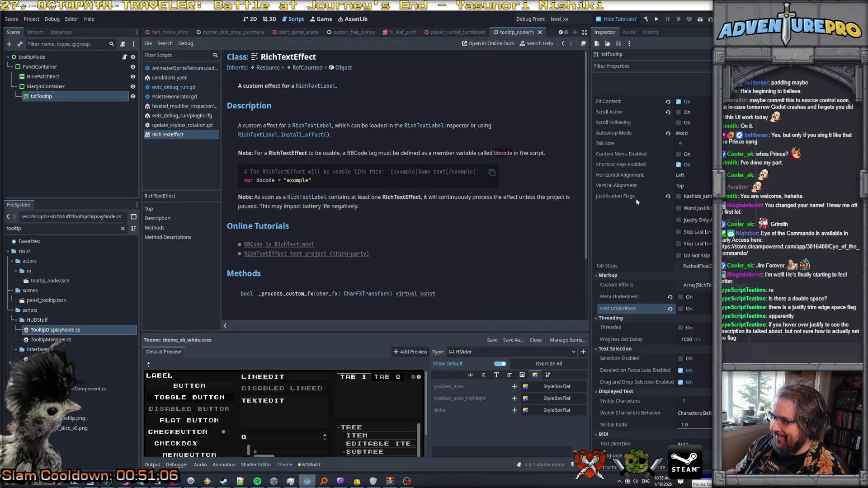
pyautogui.click(681, 197)
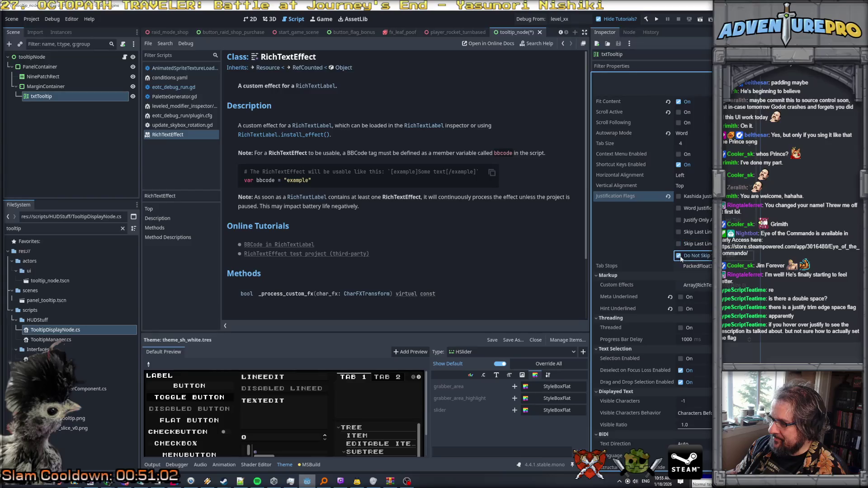
pyautogui.scroll(-1, 688, 267)
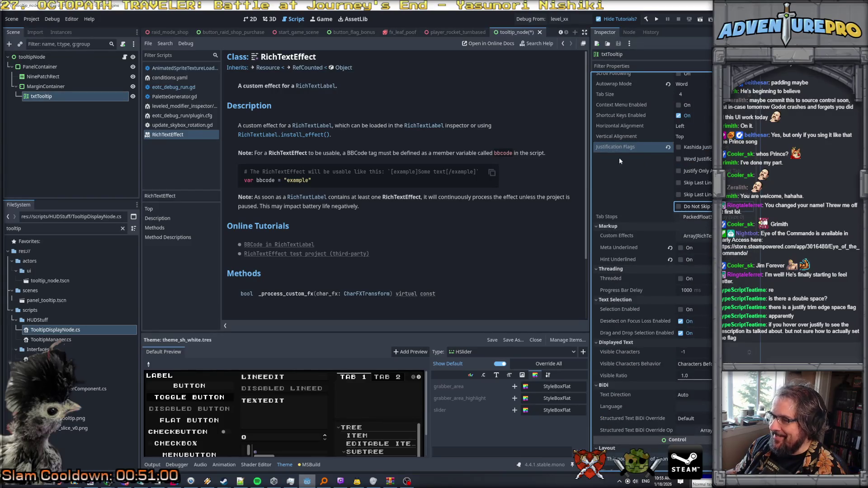
pyautogui.moveTo(612, 146)
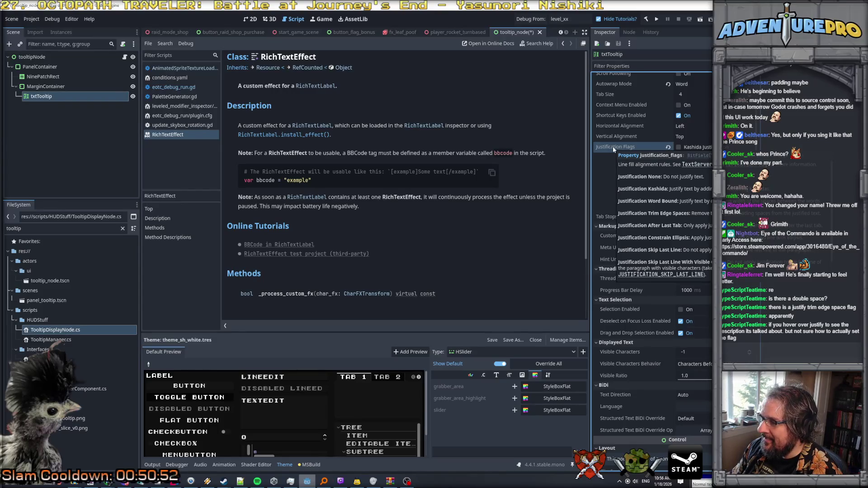
pyautogui.scroll(4, 665, 158)
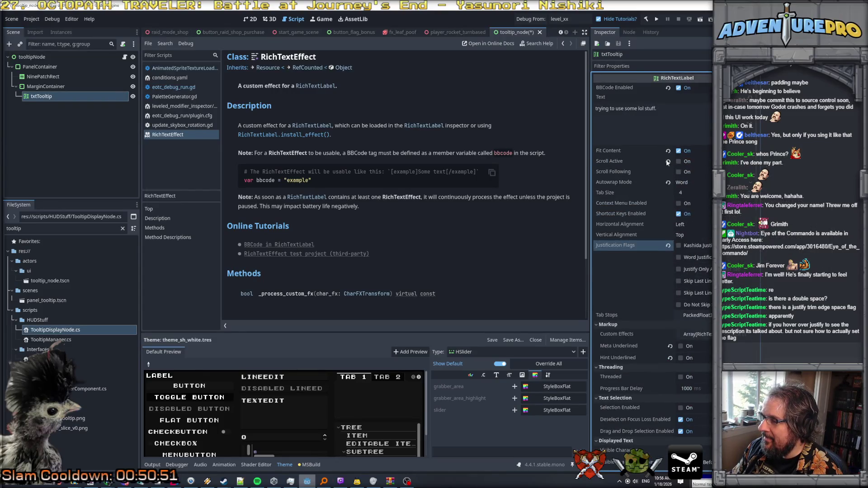
# Step: Try Horizontal Alignment Fill, revert it to Left, and return to the 2D view
pyautogui.click(698, 225)
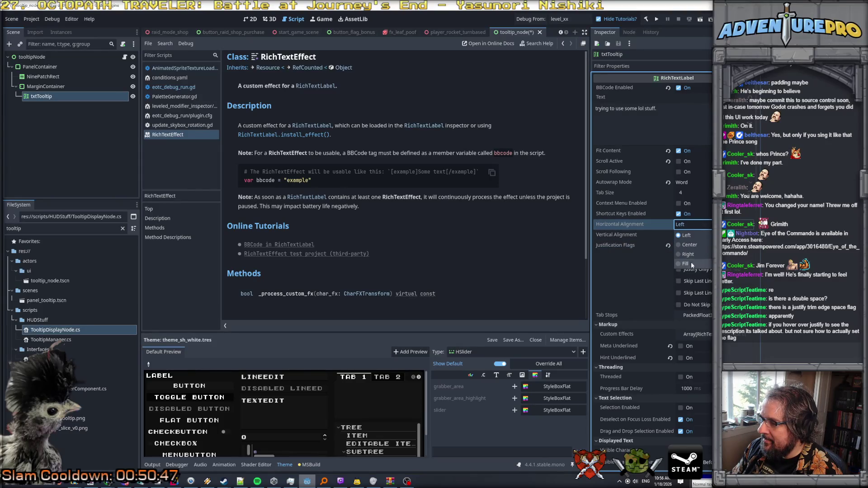
pyautogui.click(690, 263)
pyautogui.click(698, 225)
pyautogui.click(696, 232)
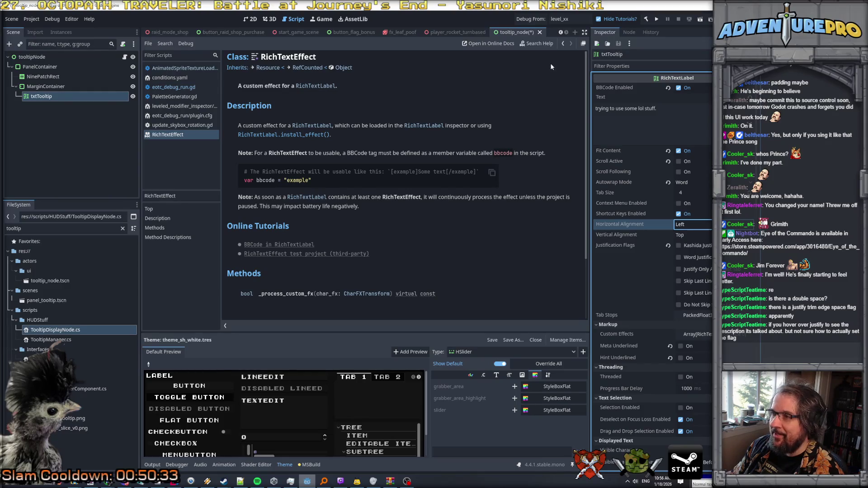
pyautogui.click(250, 19)
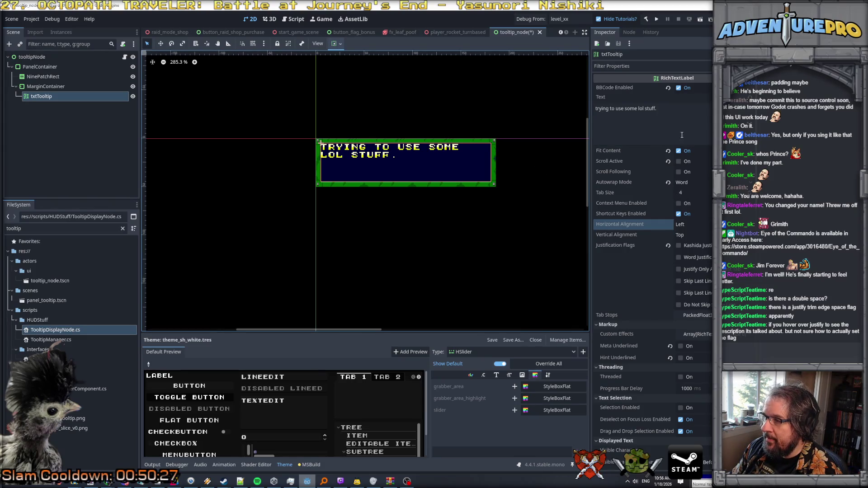
# Step: Delete the label's placeholder text and save the tooltip scene with Ctrl+S
pyautogui.moveTo(614, 246)
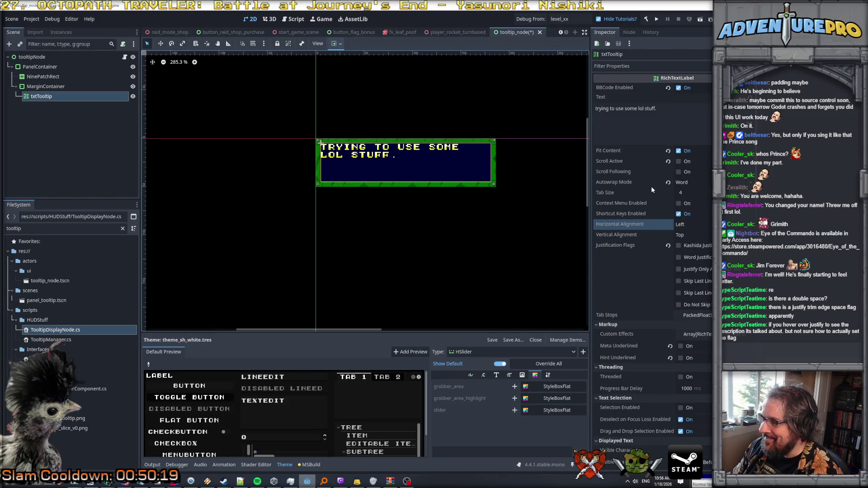
pyautogui.scroll(-3, 650, 186)
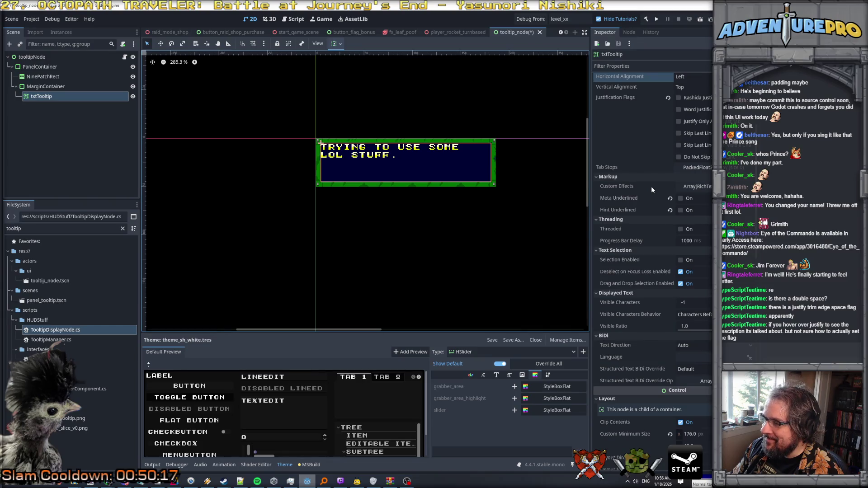
pyautogui.scroll(3, 650, 186)
pyautogui.moveTo(595, 111); pyautogui.dragTo(563, 113)
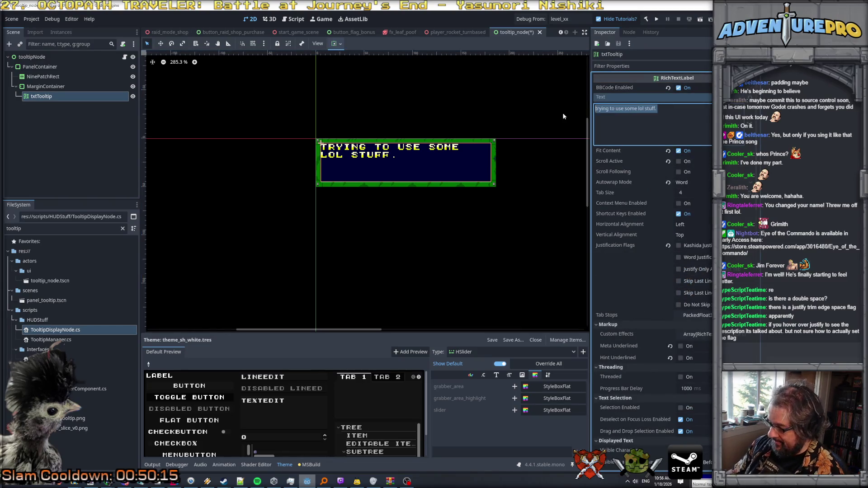
pyautogui.press('BackSpace')
pyautogui.hotkey('ctrl', 's')
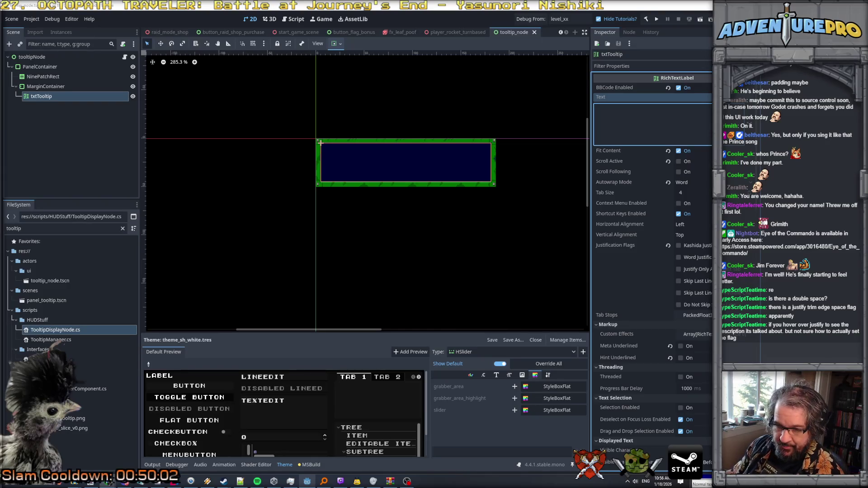
pyautogui.click(109, 482)
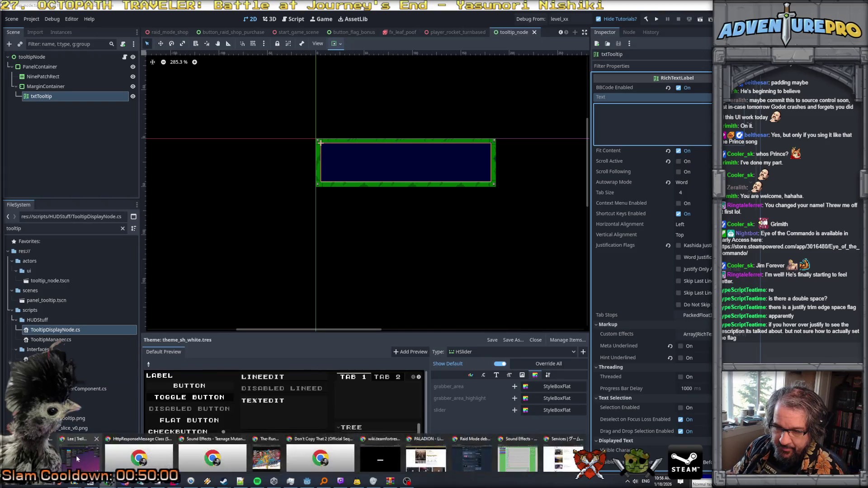
# Step: In the localization spreadsheet, enter the new key TOOLTIP_STAT_SCIENCE in cell A253
pyautogui.click(61, 455)
pyautogui.click(107, 12)
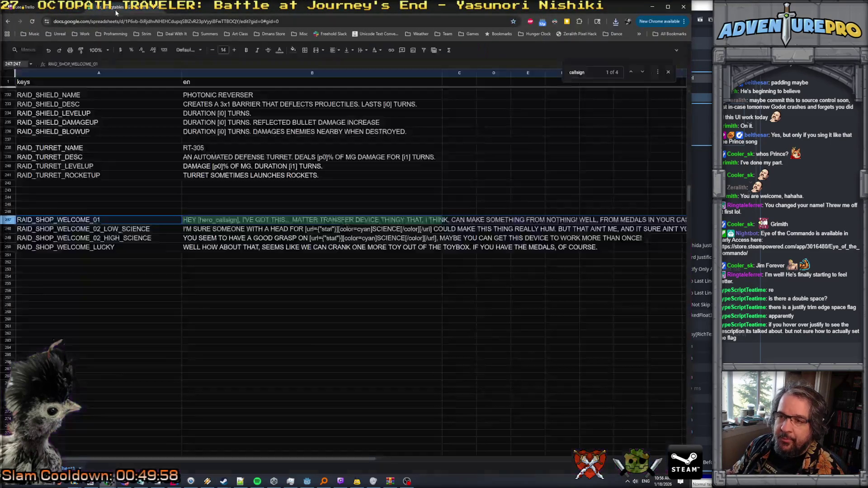
pyautogui.press('Right')
pyautogui.click(156, 248)
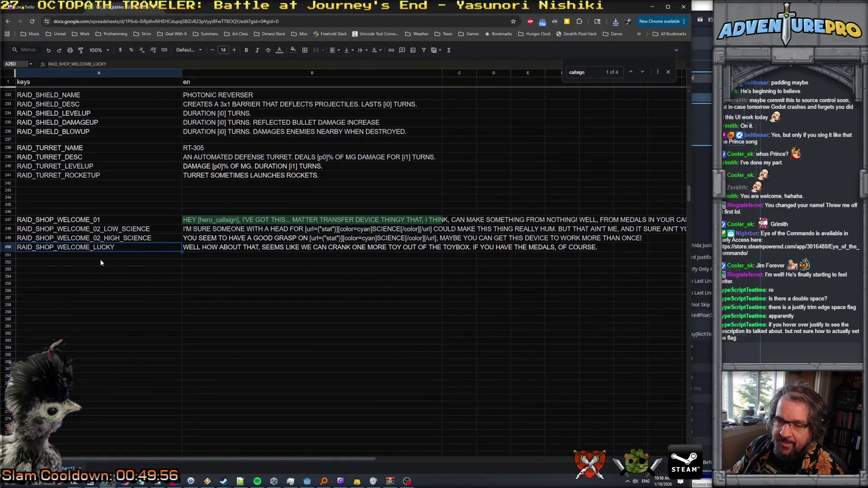
pyautogui.scroll(5, 100, 259)
pyautogui.scroll(-4, 61, 282)
pyautogui.click(38, 303)
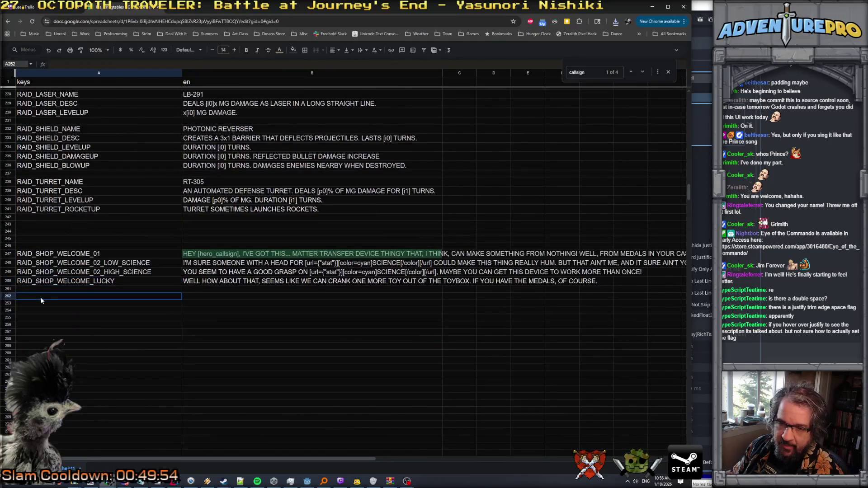
pyautogui.write('TO')
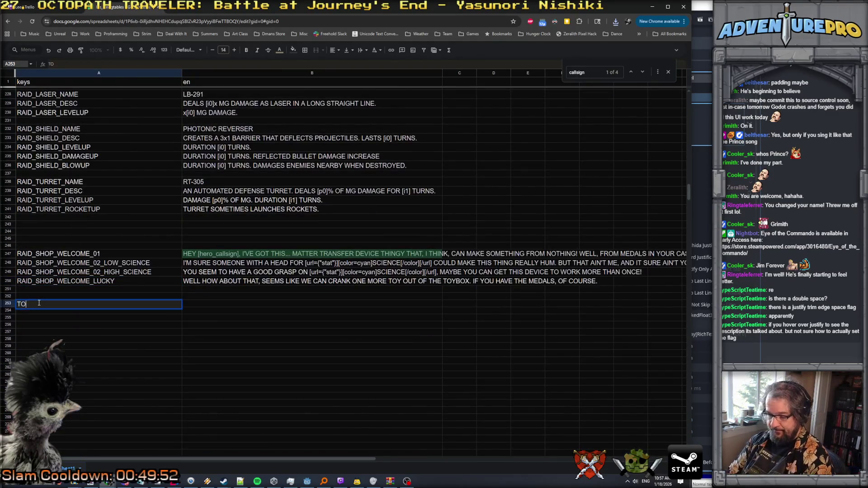
pyautogui.write('OLTIP_STAT_SCIENCE')
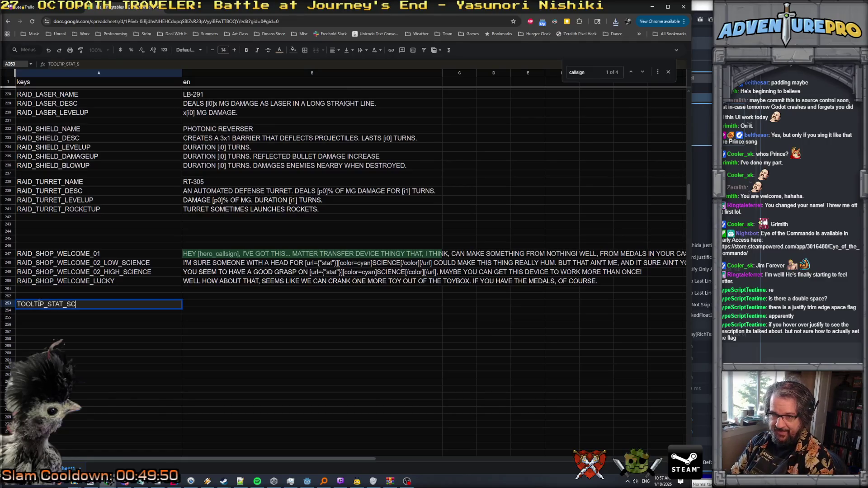
pyautogui.press('Return')
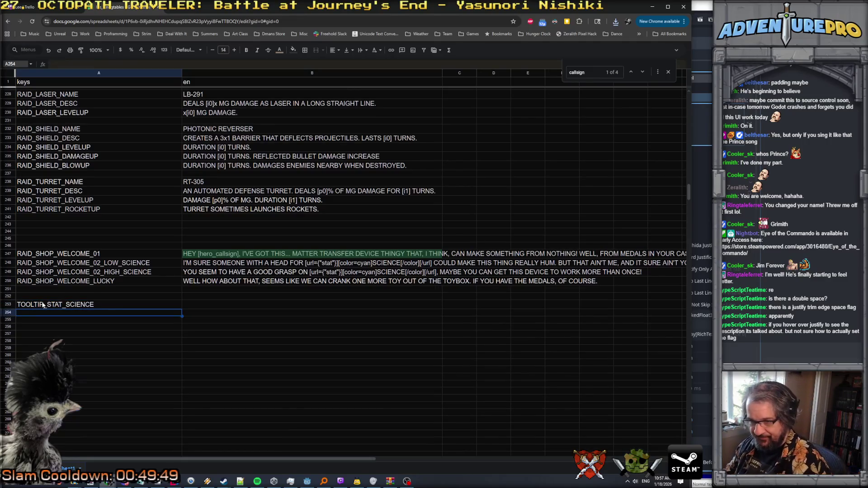
# Step: Write 'A MEASURE OF TECHNOLOGICAL APTITUDE.' as the English text in B253
pyautogui.doubleClick(199, 306)
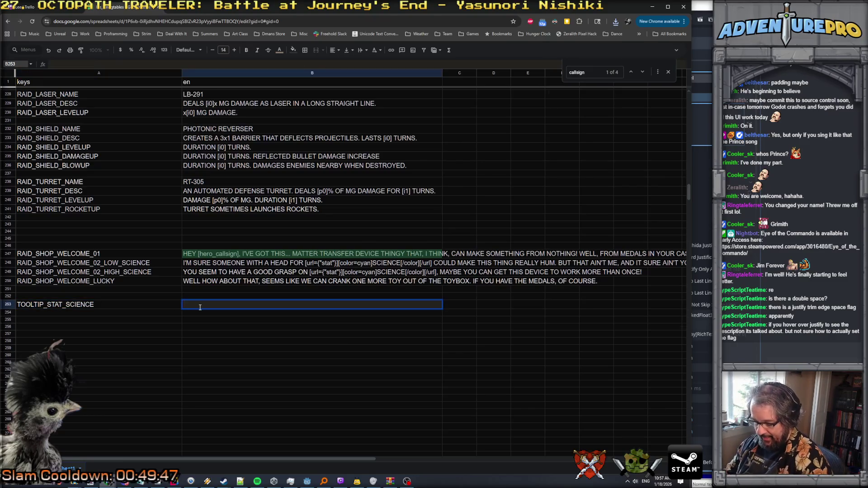
pyautogui.write('SCIENCE')
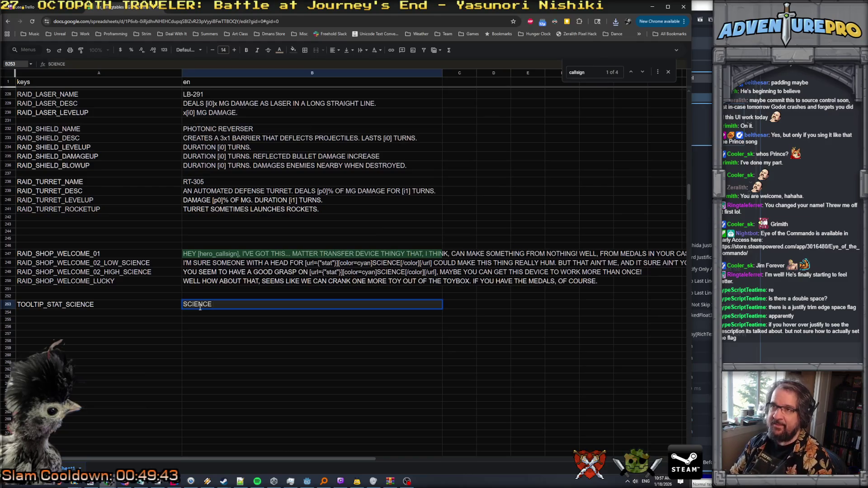
pyautogui.hotkey('ctrl', 'a')
pyautogui.write('A MEASURE OF')
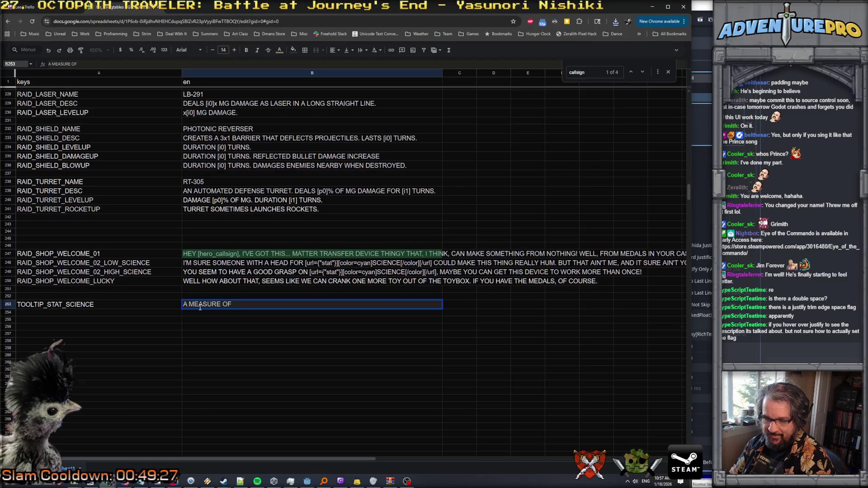
pyautogui.write('TECHNOLOGIC')
pyautogui.write('AL APTITUDE.')
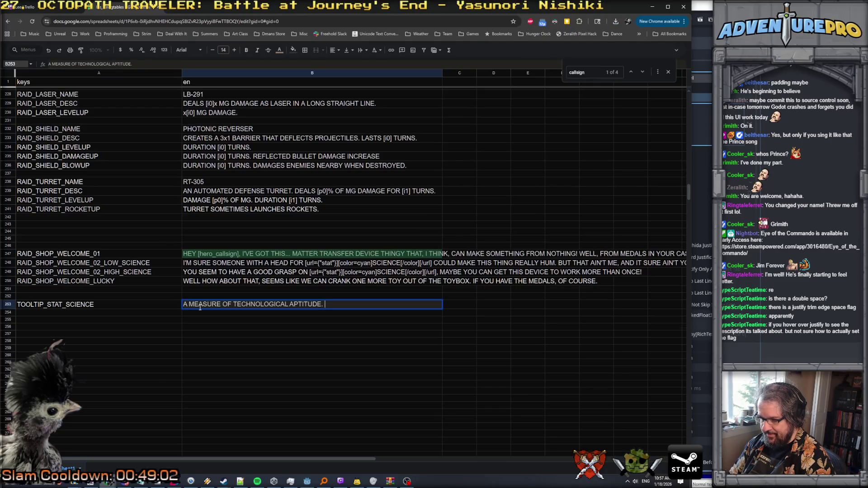
pyautogui.write('MAK')
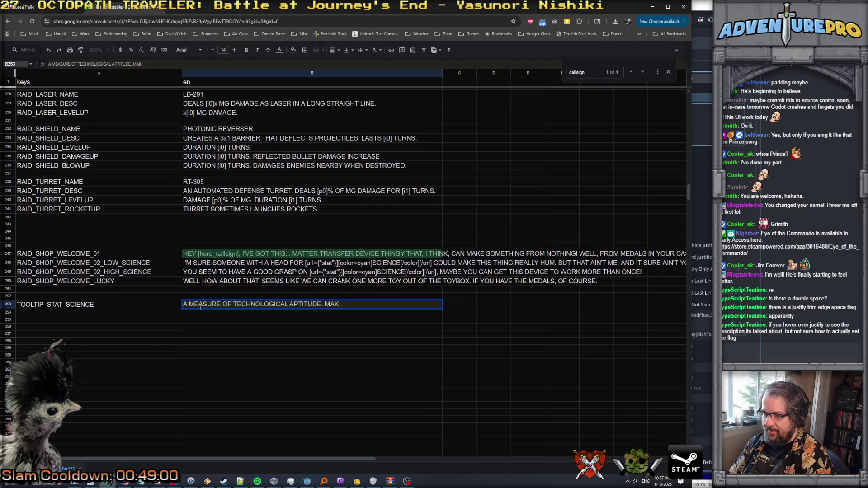
pyautogui.write('ES SOME')
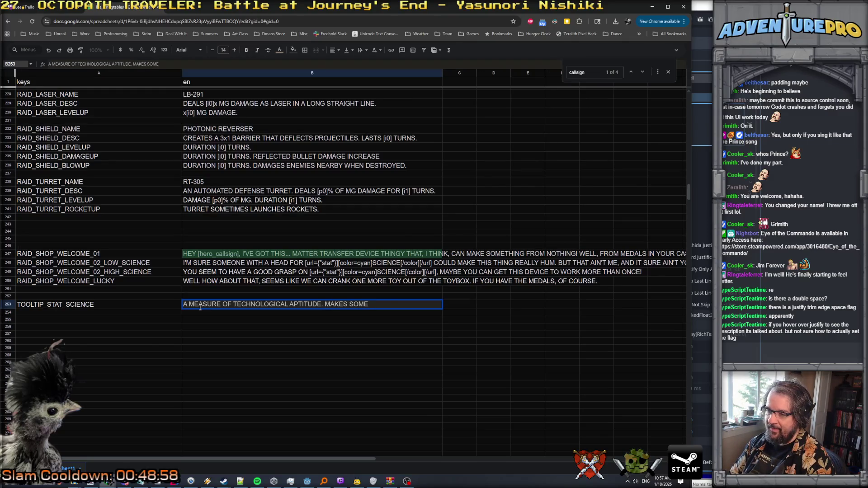
pyautogui.write(' TECH')
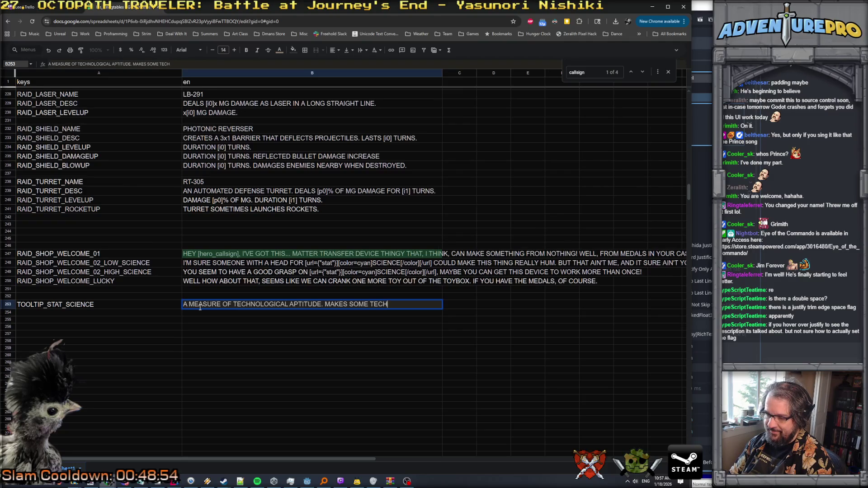
pyautogui.press('BackSpace')
pyautogui.press('BackSpace')
pyautogui.press('BackSpace')
# Step: Draft second sentences about advanced functions and abilities, then discard them
pyautogui.write('ALL')
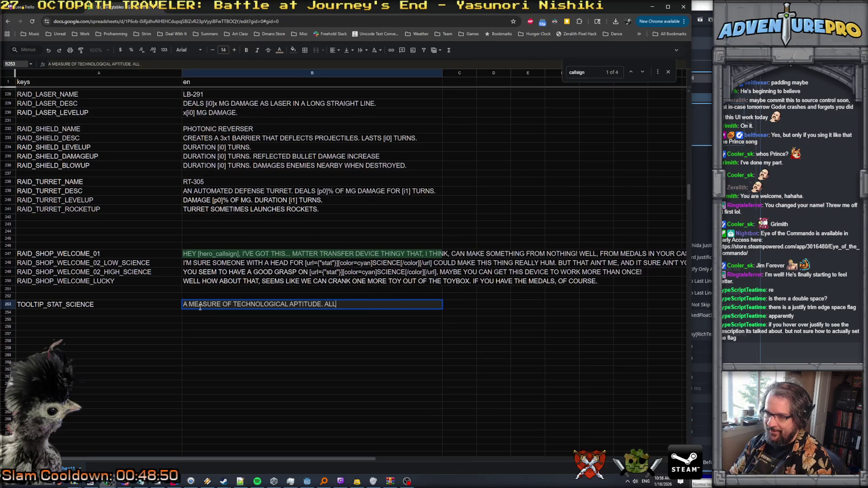
pyautogui.write('OWS USE OF ADVANCED FUNCTIONA')
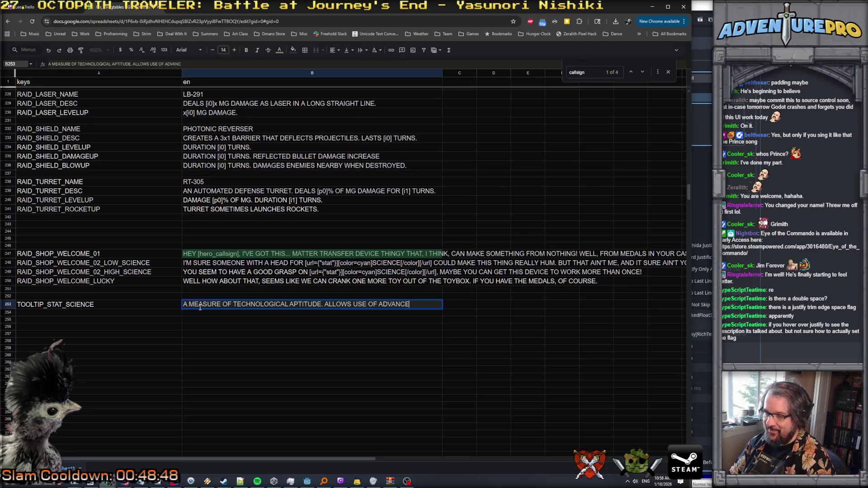
pyautogui.press('BackSpace')
pyautogui.write('S ')
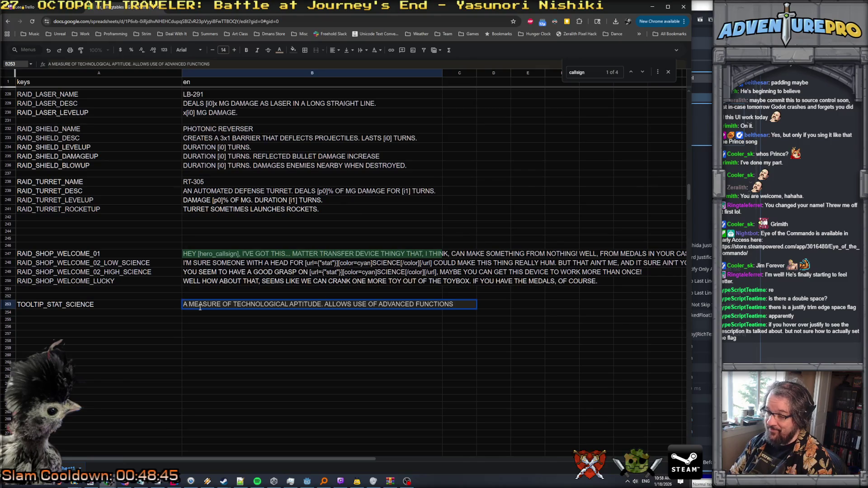
pyautogui.write('IN')
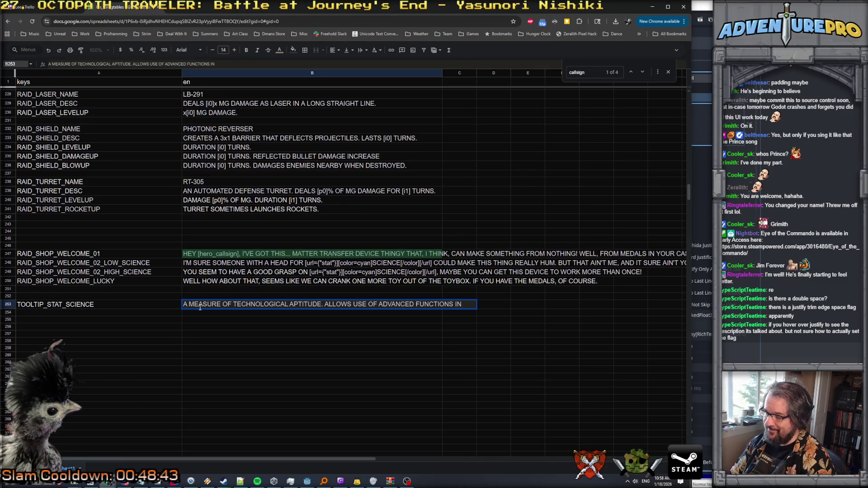
pyautogui.press('BackSpace')
pyautogui.press('BackSpace')
pyautogui.press('BackSpace')
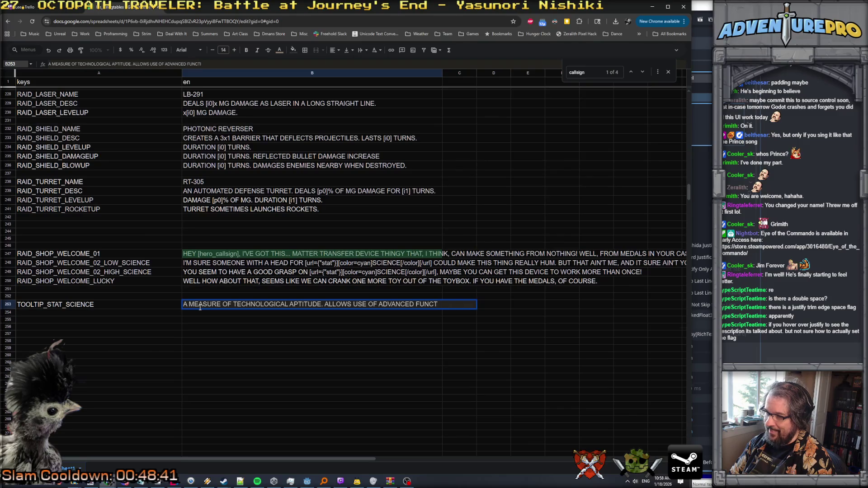
pyautogui.press('BackSpace')
pyautogui.press('BackSpace')
pyautogui.press('BackSpace')
pyautogui.press('BackSpace')
pyautogui.press('BackSpace')
pyautogui.press('BackSpace')
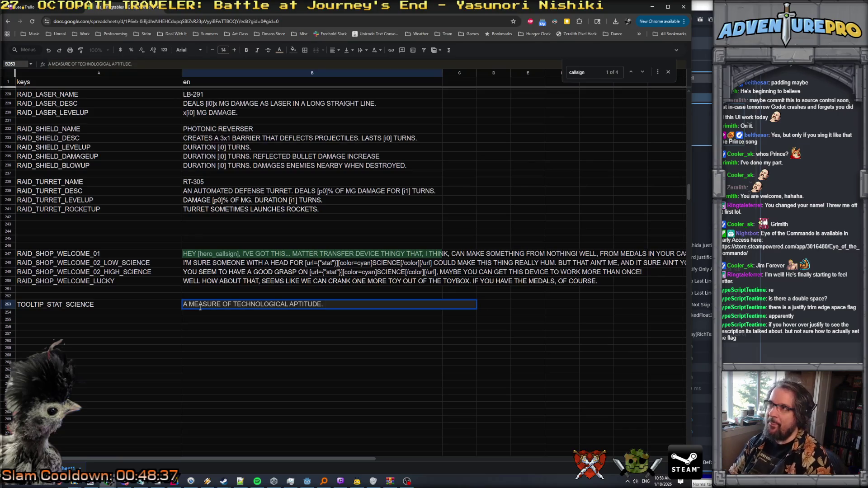
pyautogui.write('UNLOKC')
pyautogui.press('BackSpace')
pyautogui.press('BackSpace')
pyautogui.write('CKS ')
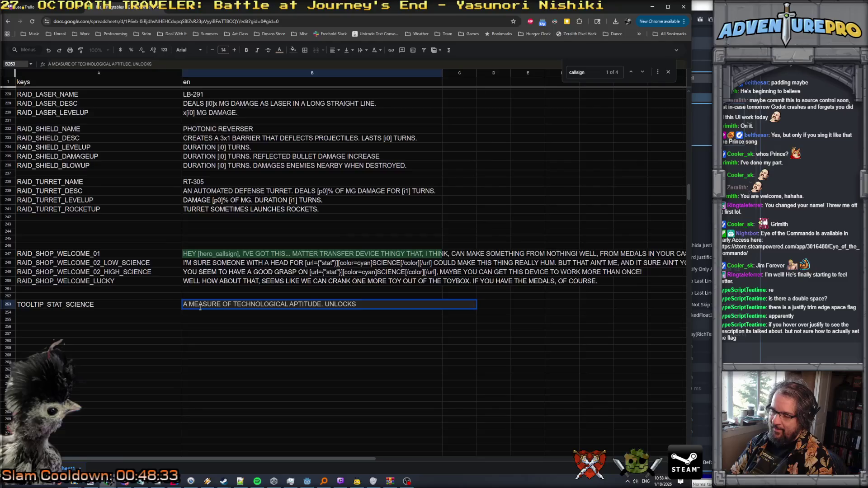
pyautogui.write('ADVANCED ABILITIES OF CERTAIN')
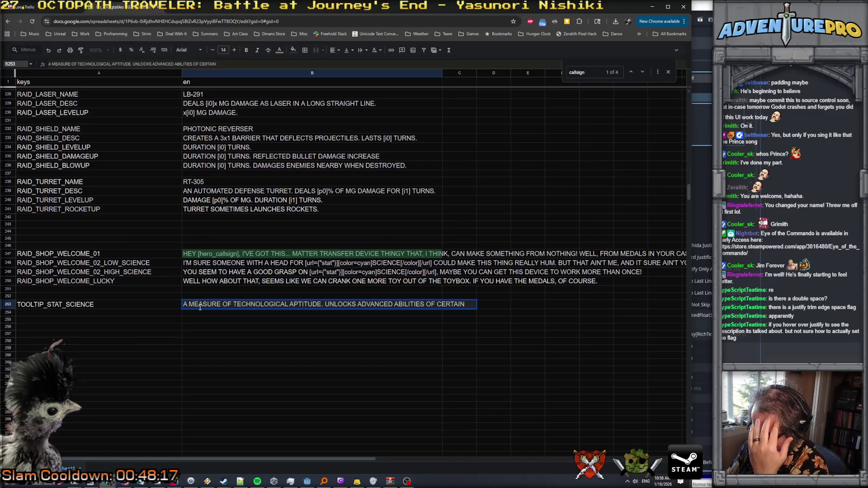
# Step: Try 'INCREASES LASER DAMAGE BY 25% OF THE AMOUNT', then trim it back
pyautogui.press('BackSpace')
pyautogui.press('BackSpace')
pyautogui.press('BackSpace')
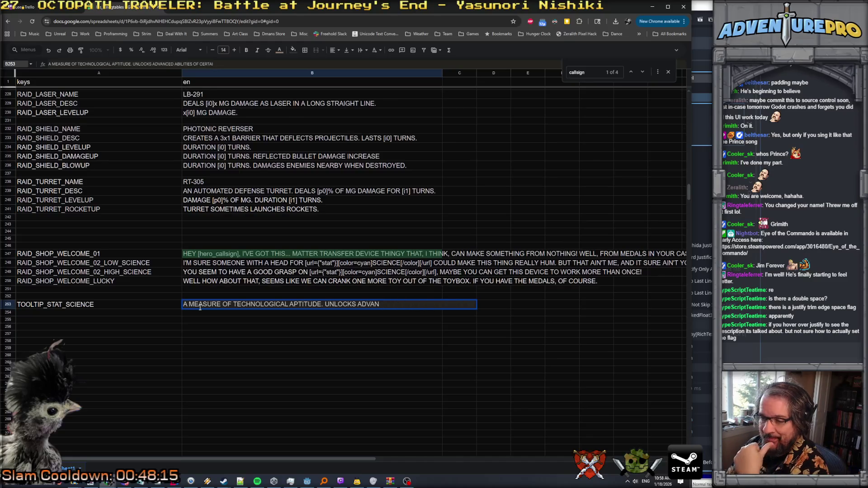
pyautogui.press('BackSpace')
pyautogui.press('BackSpace')
pyautogui.press('BackSpace')
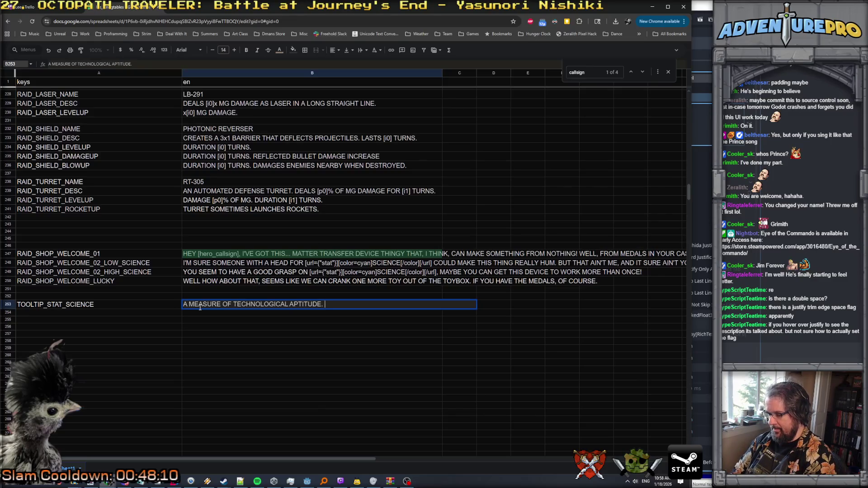
pyautogui.write('UDE. INCREASES LA')
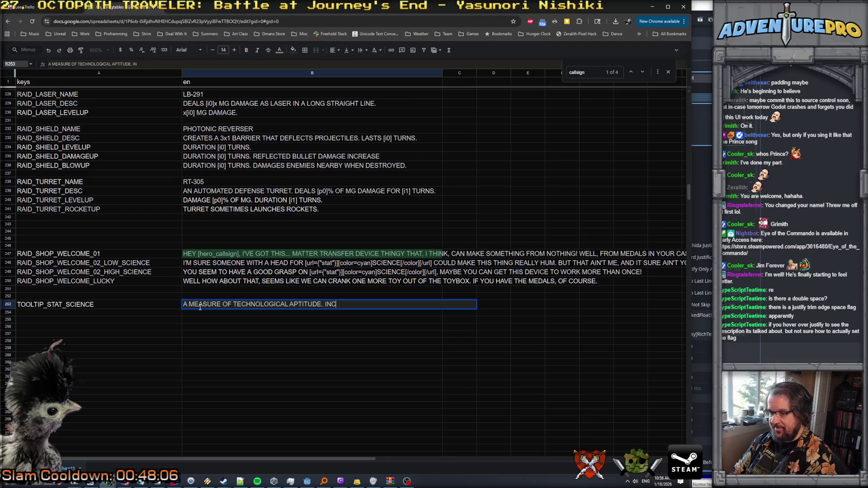
pyautogui.write('SER DAMAGE BY 25% O')
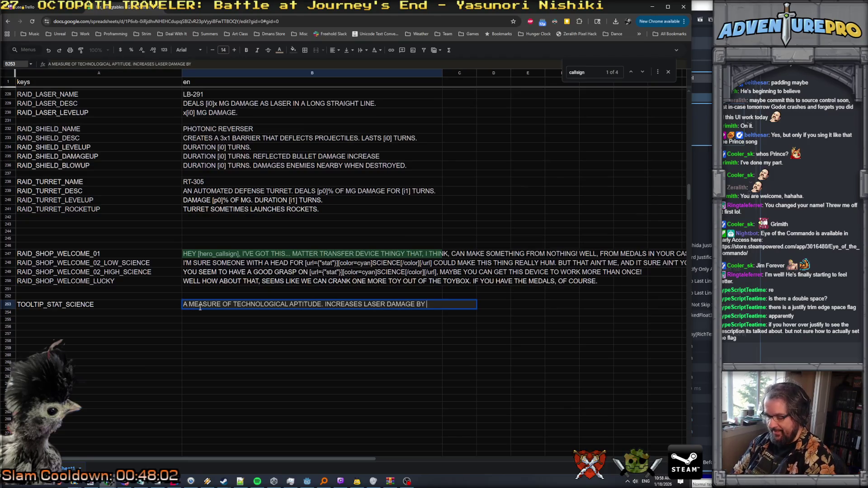
pyautogui.write('F THE AMOUNT.')
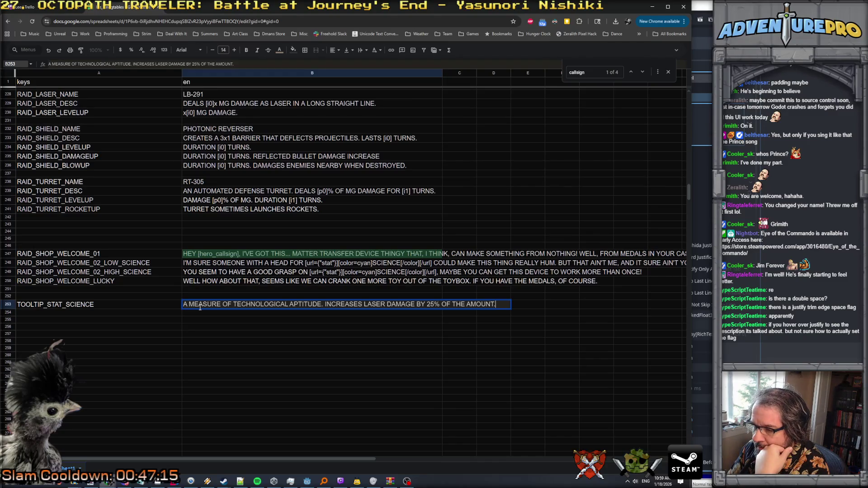
pyautogui.press('BackSpace')
pyautogui.press('BackSpace')
pyautogui.press('BackSpace')
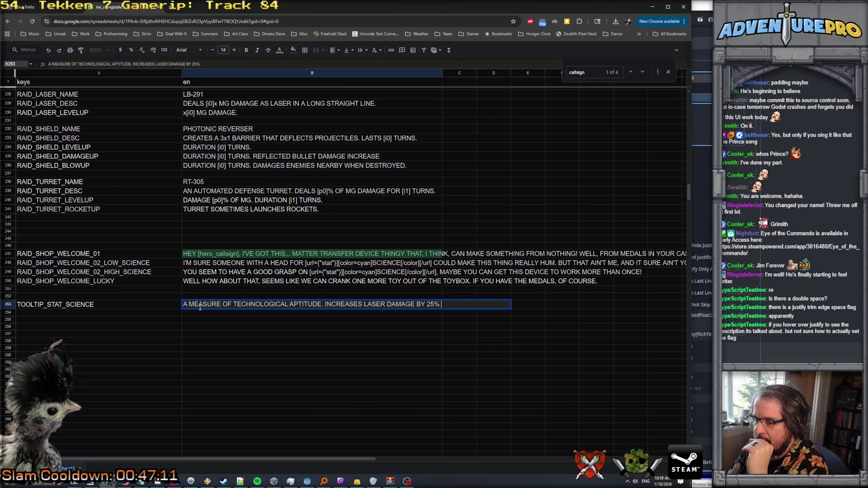
pyautogui.press('BackSpace')
pyautogui.press('BackSpace')
pyautogui.press('BackSpace')
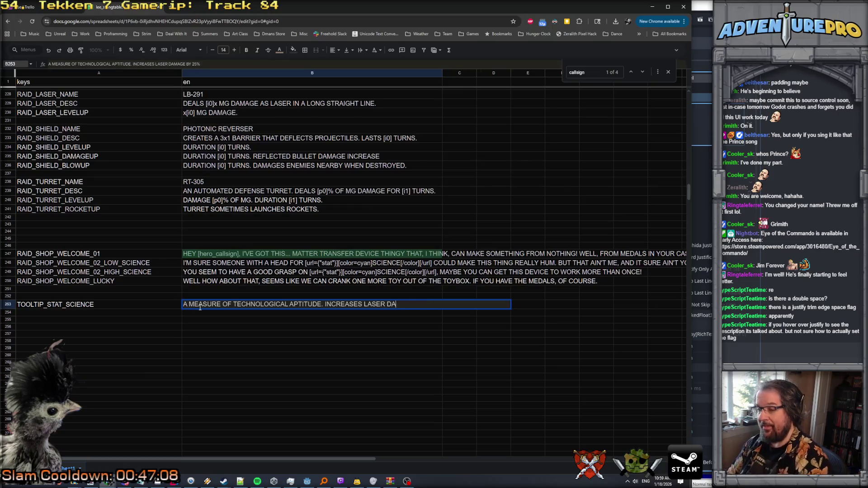
# Step: Add '25% OF TOTAL IS APPLIED TO LASER DAMAGE.' after the aptitude sentence in B253
pyautogui.write('25% ')
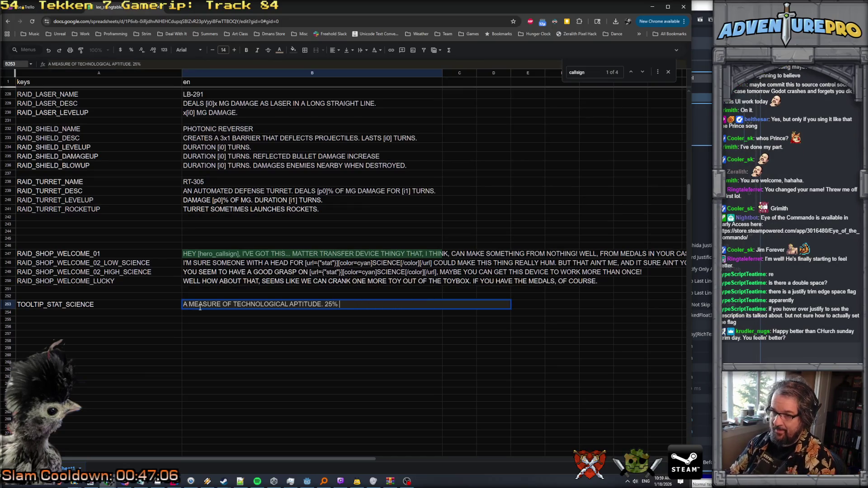
pyautogui.write('OF TOTAL IS ')
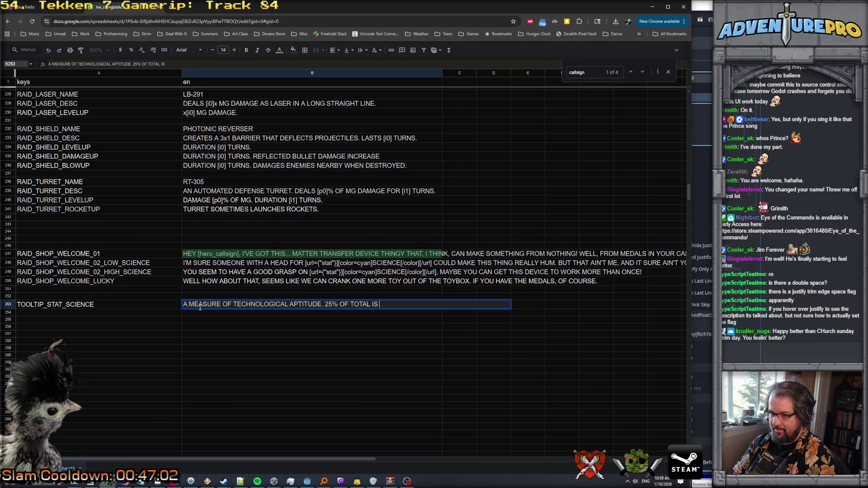
pyautogui.write('APPL')
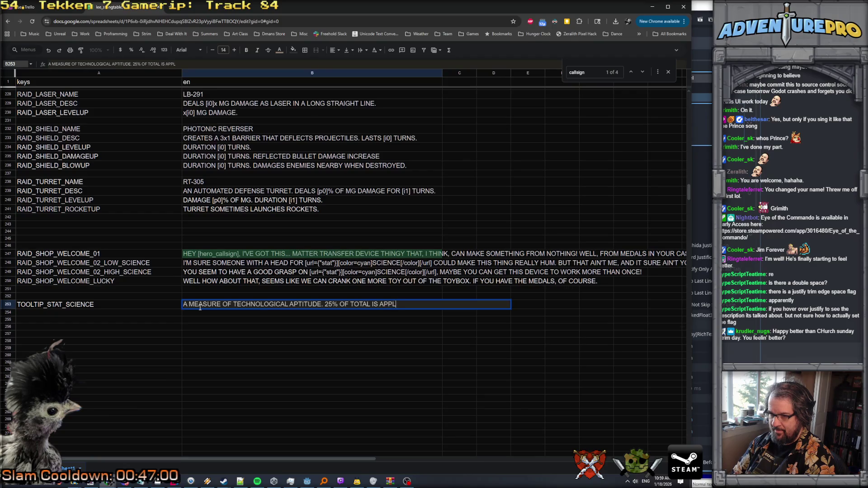
pyautogui.write('IED TO LASER DAMAGE.')
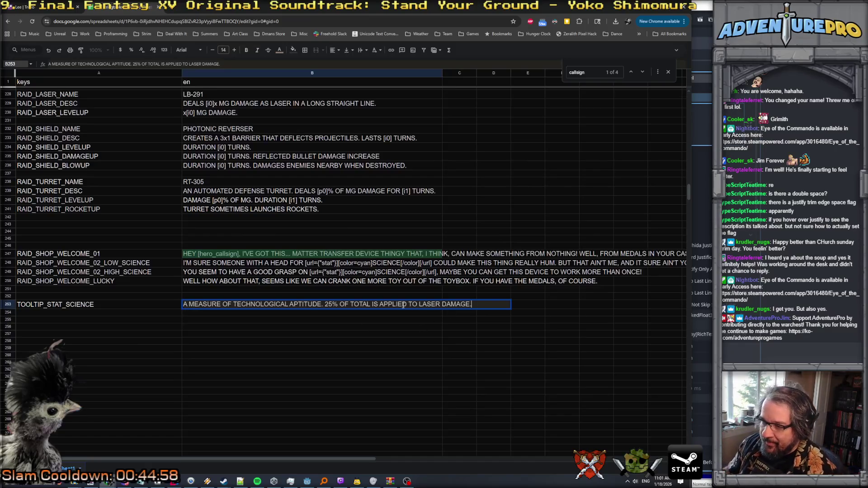
# Step: Add 'UNLOCKS ADVANCED FEATURES OF SOME DEVICES.' to the science description in B253
pyautogui.write('UNLOCKS FEA')
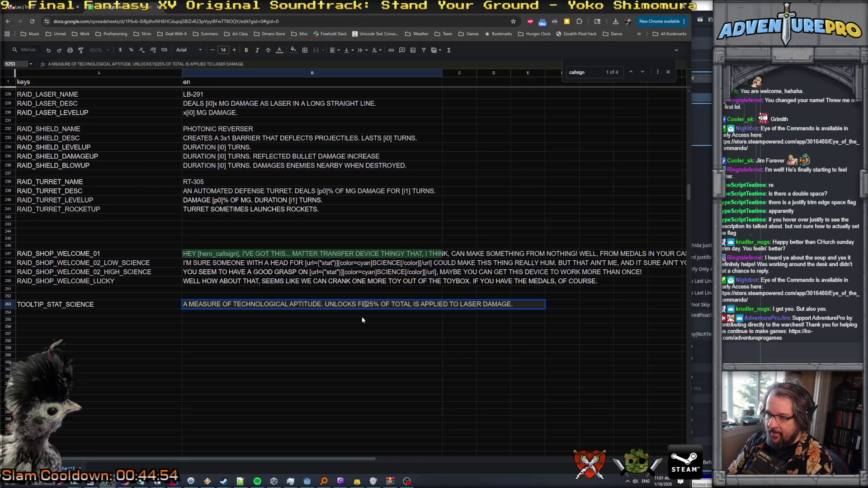
pyautogui.press('Tab')
pyautogui.write('T')
pyautogui.press('Escape')
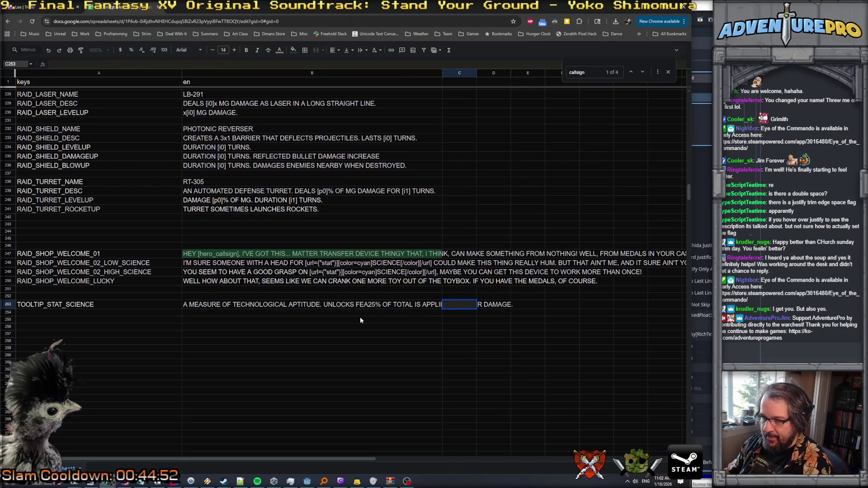
pyautogui.doubleClick(370, 304)
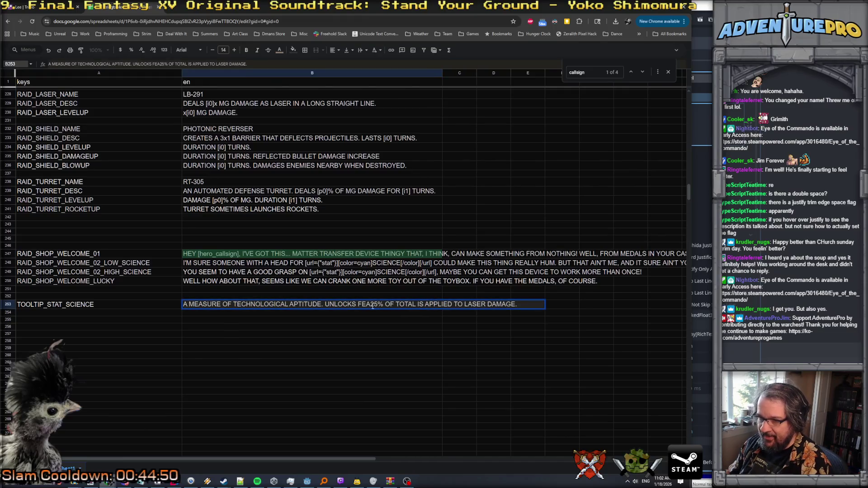
pyautogui.moveTo(358, 303); pyautogui.dragTo(371, 304)
pyautogui.write('ADBA')
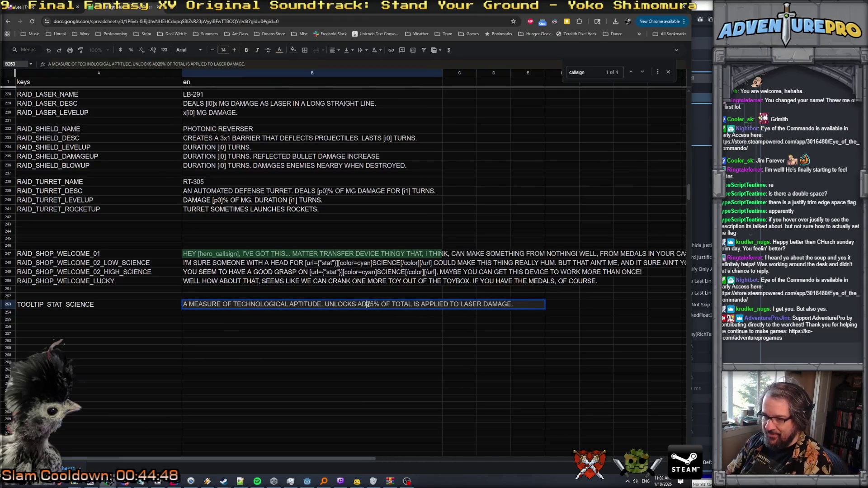
pyautogui.press('BackSpace')
pyautogui.press('BackSpace')
pyautogui.write('VANCED FEA')
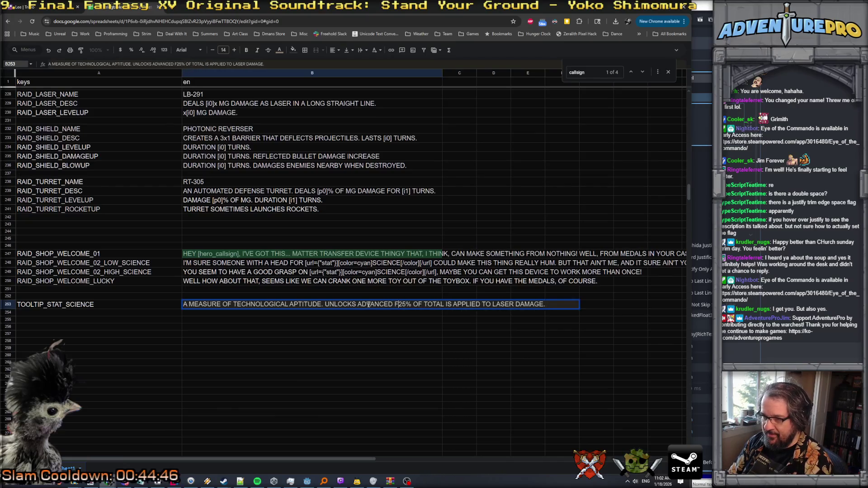
pyautogui.write('TURES OF SOME D')
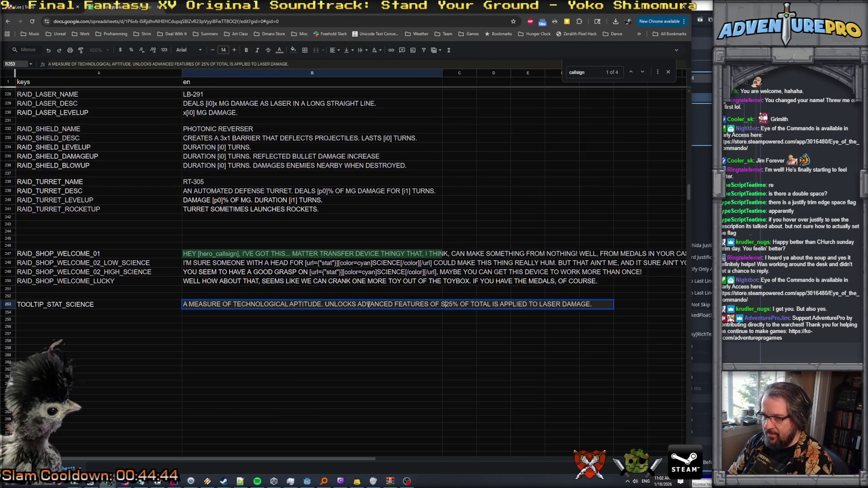
pyautogui.write('EVIC')
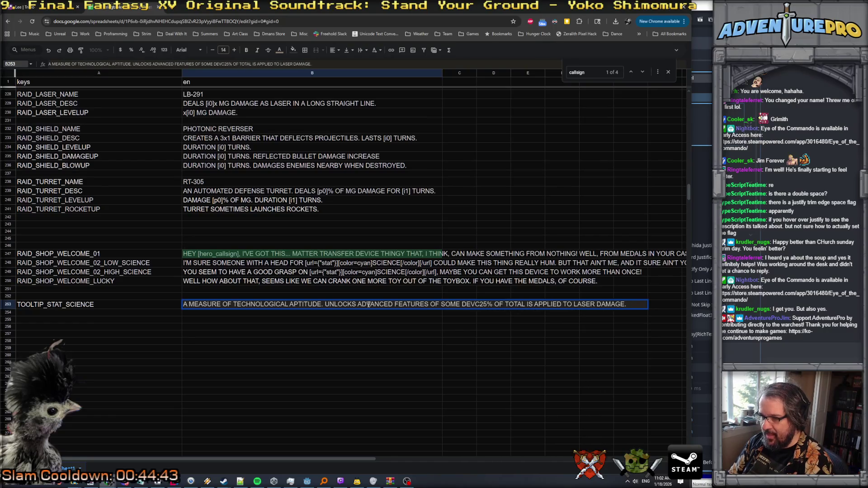
pyautogui.write('ES.')
pyautogui.press('Return')
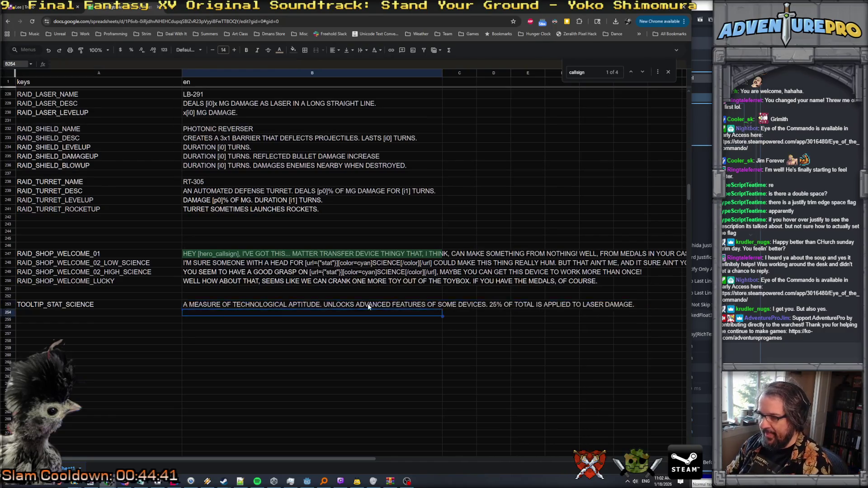
# Step: Rename the row 253 key to TOOLTIP_SCIENCE, correcting a mistaken paste
pyautogui.doubleClick(82, 304)
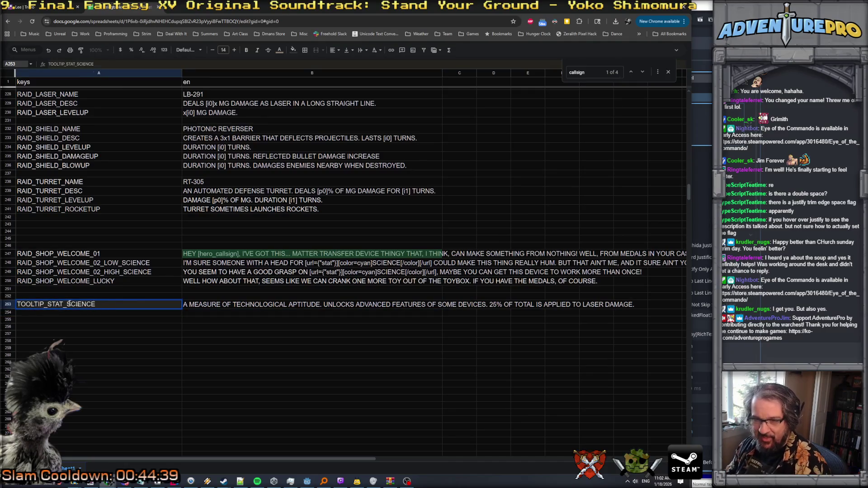
pyautogui.hotkey('ctrl', 'a')
pyautogui.write('Stracciatella')
pyautogui.press('Return')
pyautogui.click(45, 304)
pyautogui.doubleClick(76, 304)
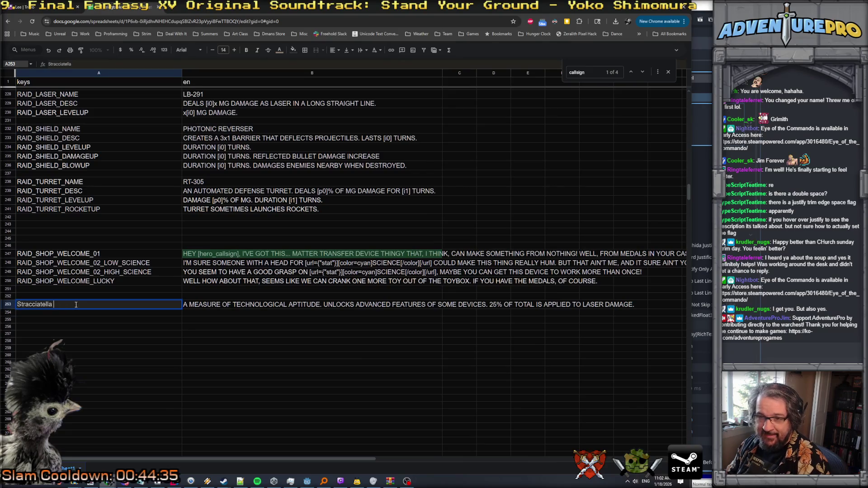
pyautogui.moveTo(76, 304); pyautogui.dragTo(10, 301)
pyautogui.write('TOOL')
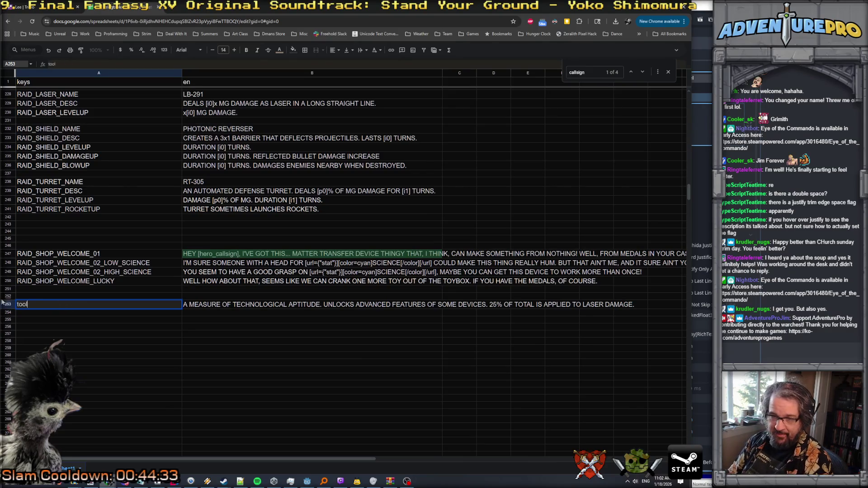
pyautogui.write('TIP_AD')
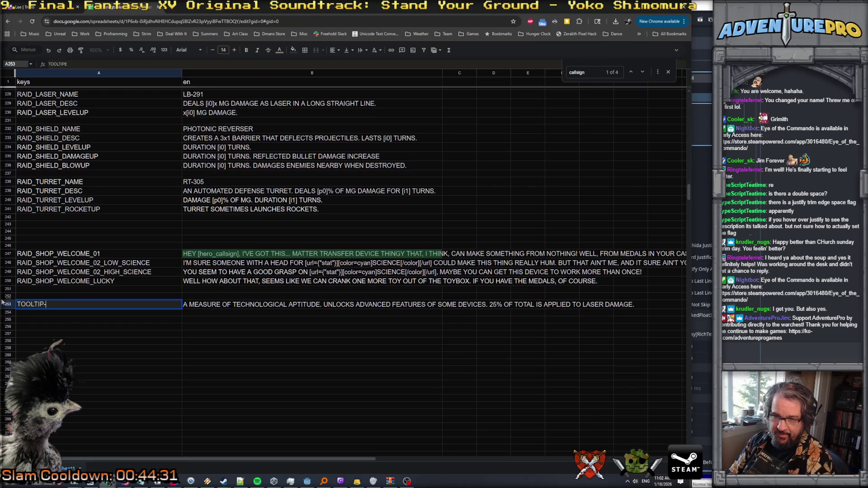
pyautogui.press('BackSpace')
pyautogui.write('_')
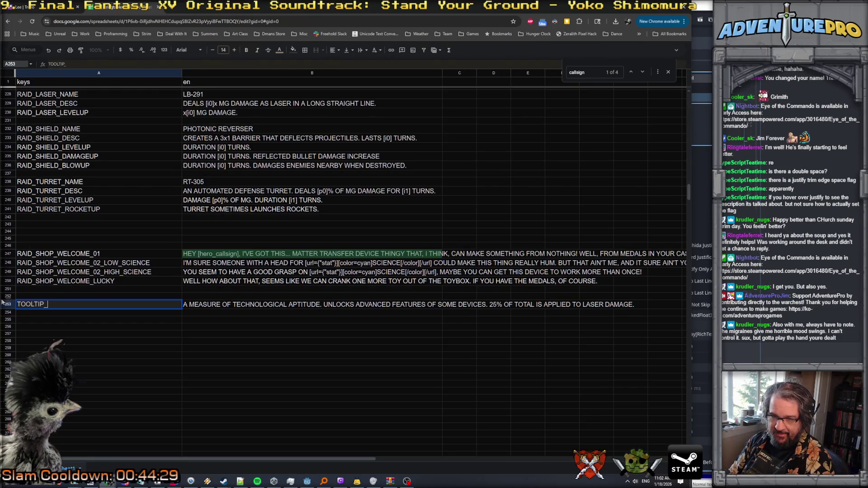
pyautogui.write('SCIENCE')
pyautogui.press('Return')
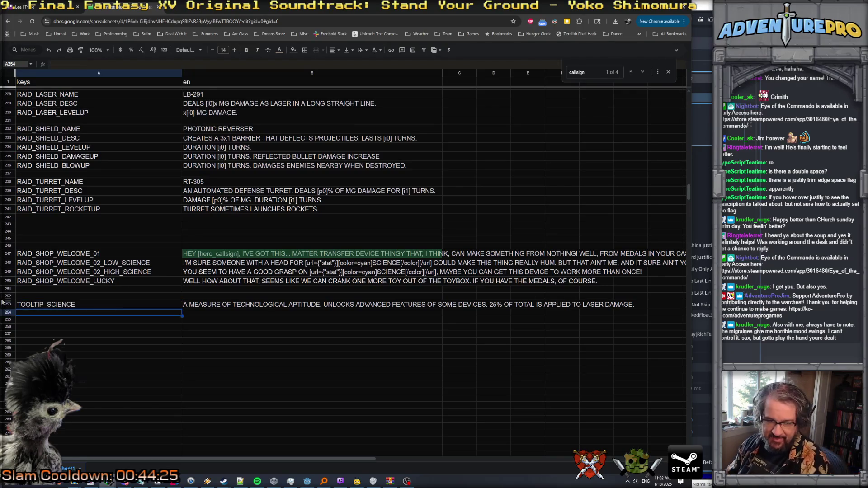
# Step: Start a new key 'TOOLTIP_SCIENCE' in the row below
pyautogui.click(104, 305)
pyautogui.doubleClick(104, 305)
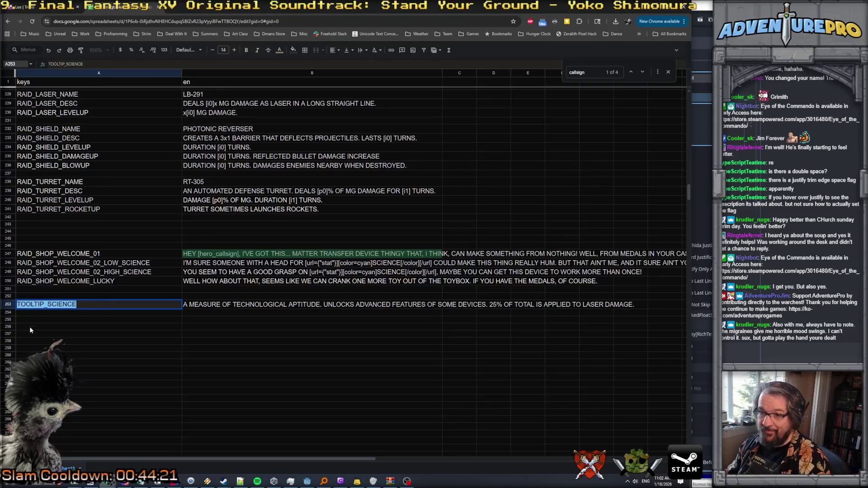
pyautogui.press('Return')
pyautogui.write('TOOLTIP_SCIENCE')
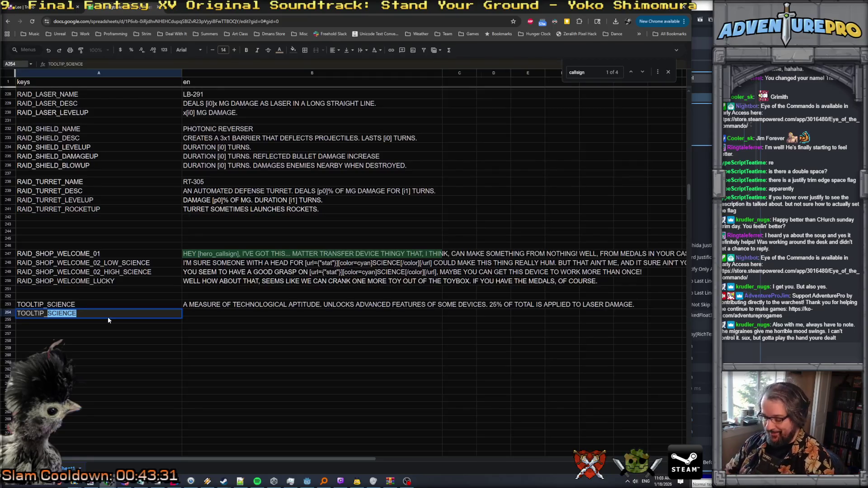
# Step: Complete key TOOLTIP_NINJITSU and describe deception/subterfuge/martial art mastery with 25% melee damage
pyautogui.write('NIN')
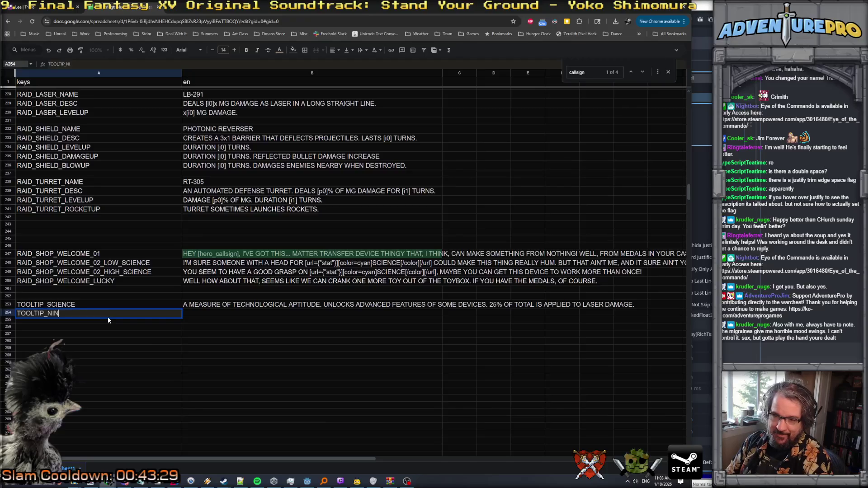
pyautogui.write('JITSU')
pyautogui.press('Return')
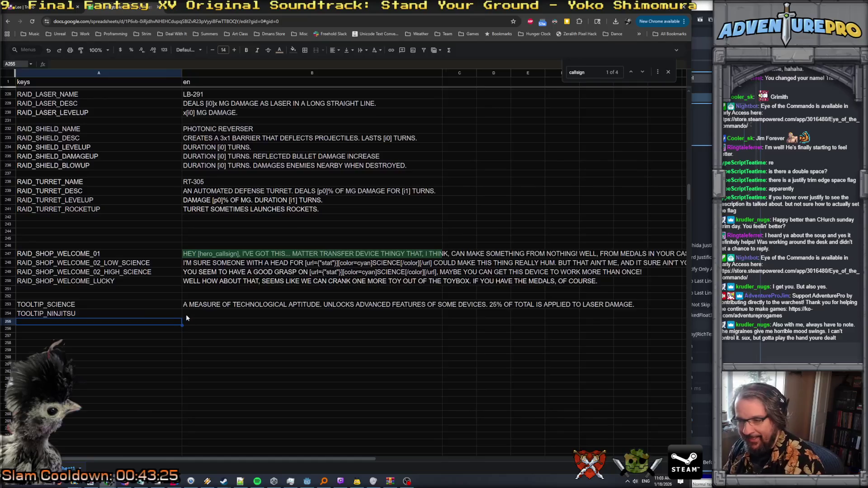
pyautogui.doubleClick(191, 313)
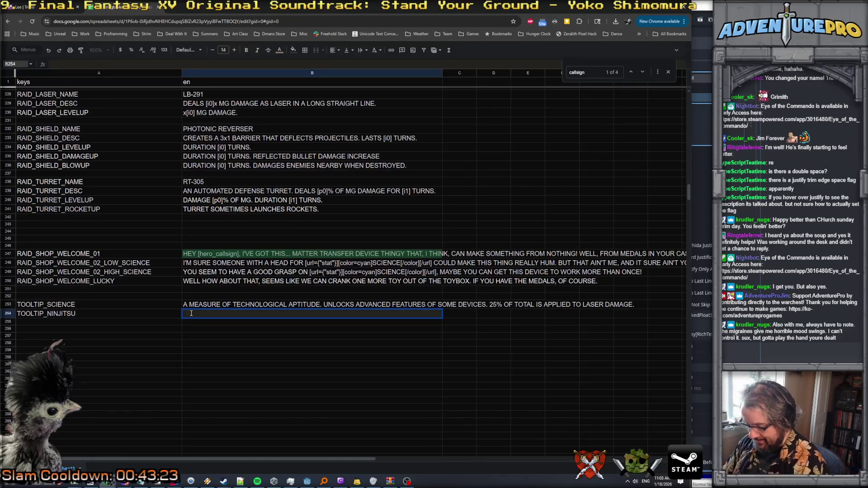
pyautogui.write('MASTERY OVER DECEPTION, ')
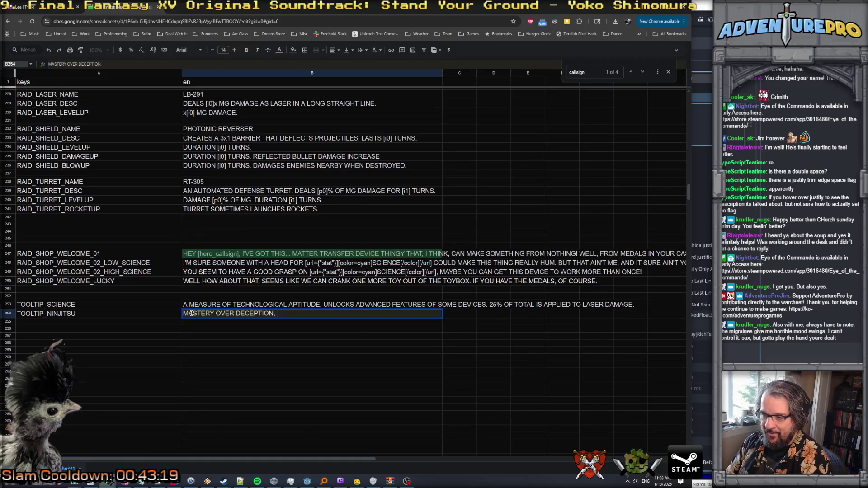
pyautogui.write('SUBTERFUGE, AND MARTIAL ART.')
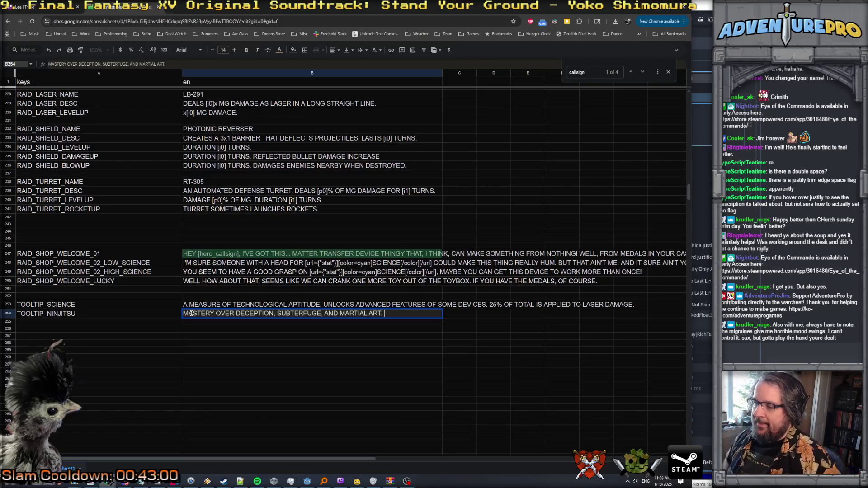
pyautogui.write('25%')
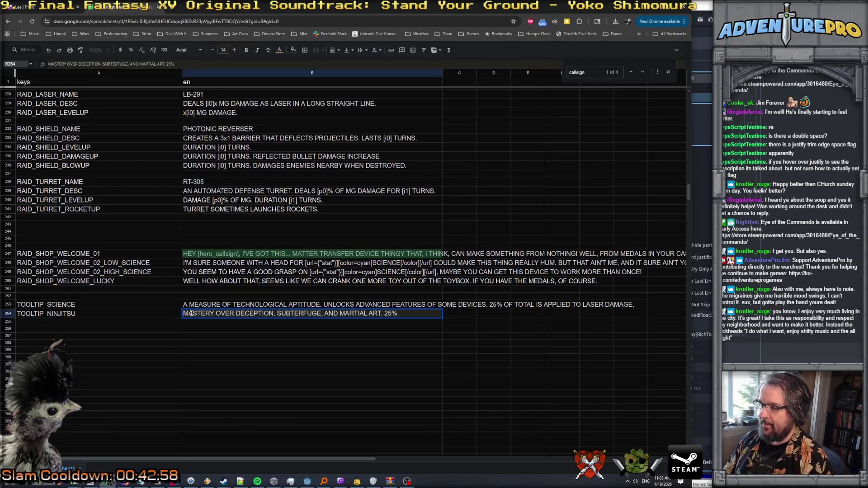
pyautogui.write(' OF TOTAL IS APPLIE')
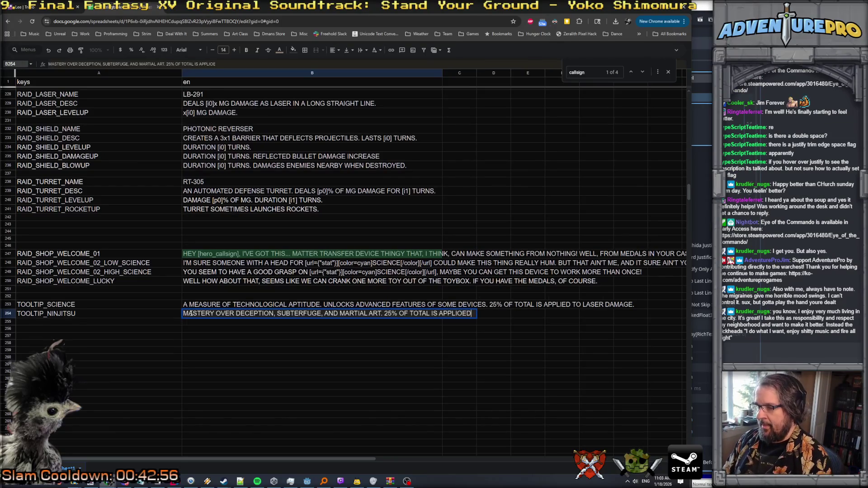
pyautogui.write('D TO MELEE ')
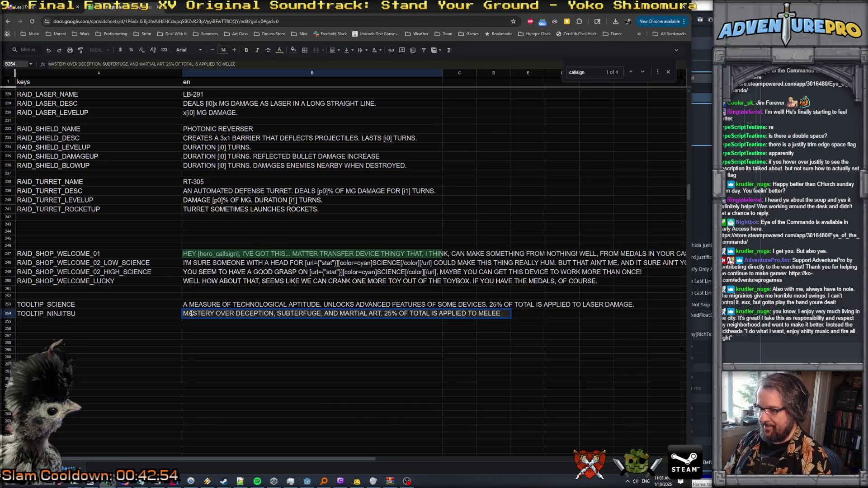
pyautogui.write('DAMAGE.')
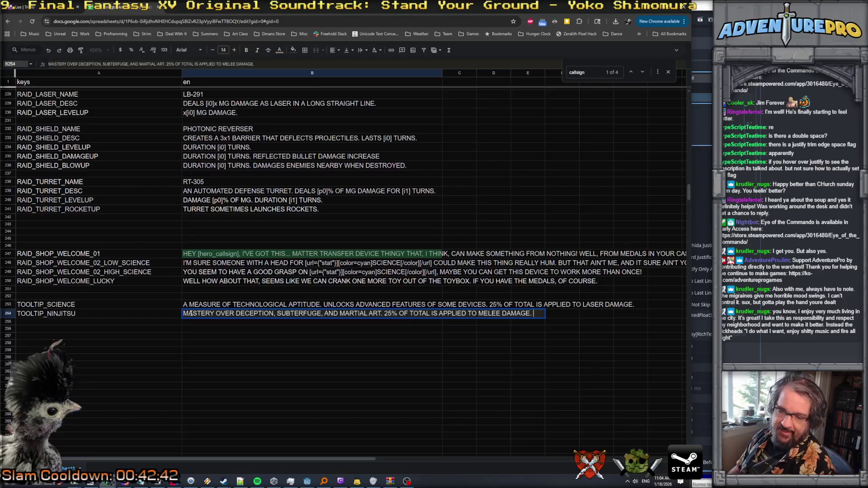
pyautogui.press('Return')
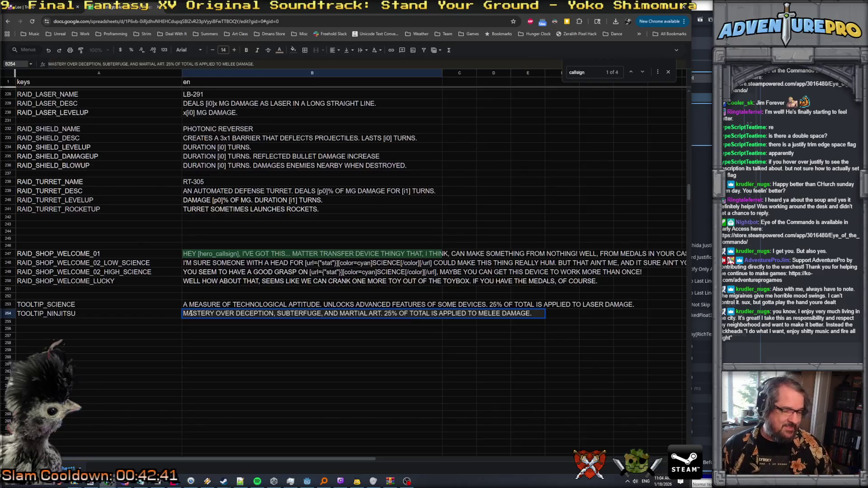
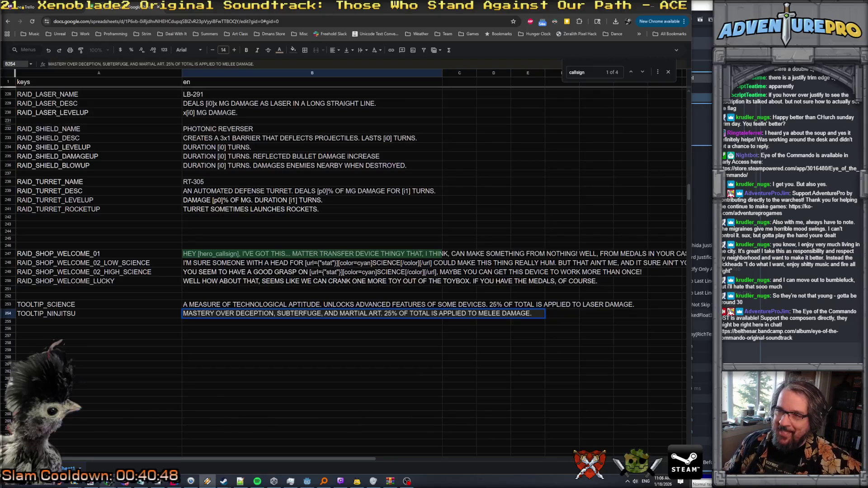
# Step: Narrow the keys column so the English text sits closer, then reopen the TOOLTIP_NINJITSU text
pyautogui.moveTo(180, 72); pyautogui.dragTo(160, 73)
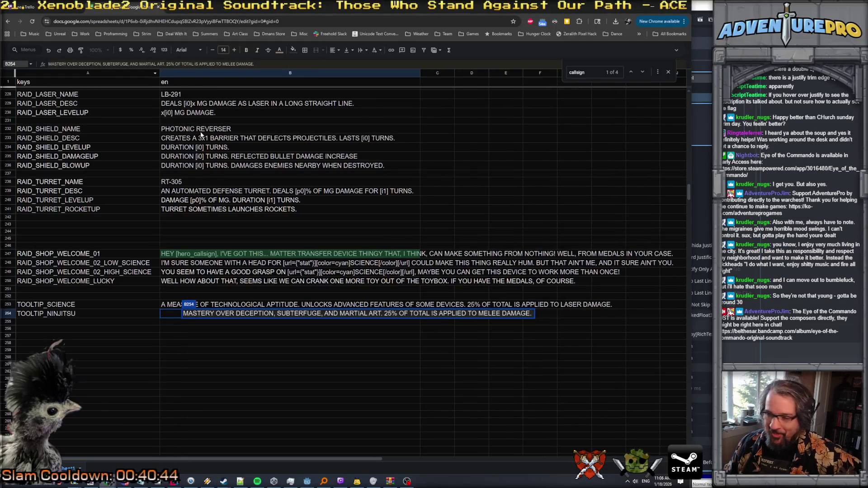
pyautogui.click(201, 337)
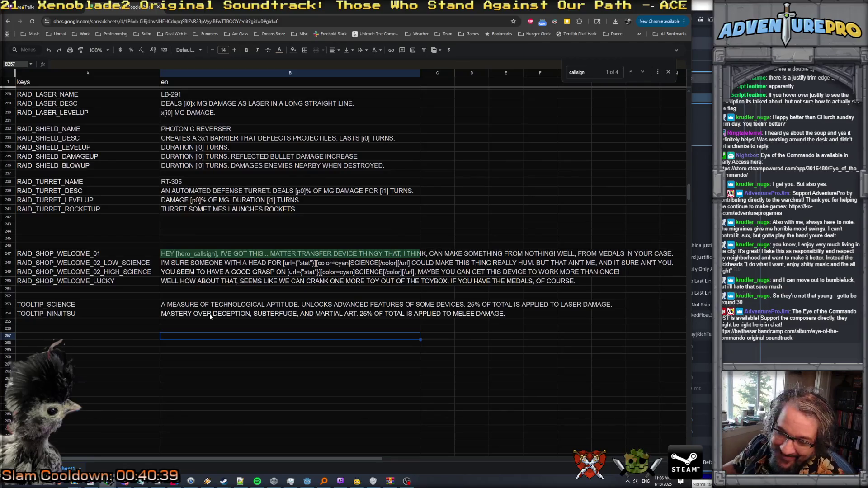
pyautogui.doubleClick(230, 314)
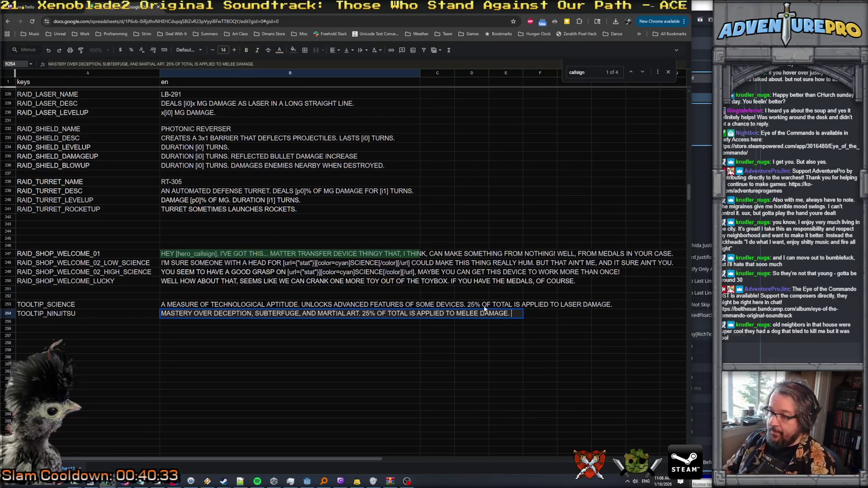
# Step: Close the Ninjitsu edit and select '25% OF TOTAL IS APPLIED TO' in TOOLTIP_SCIENCE
pyautogui.click(456, 306)
pyautogui.doubleClick(226, 308)
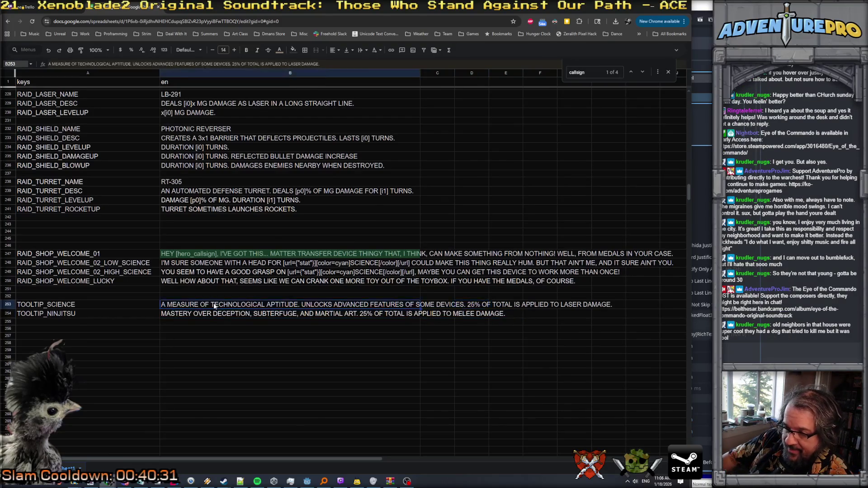
pyautogui.moveTo(472, 304); pyautogui.dragTo(564, 303)
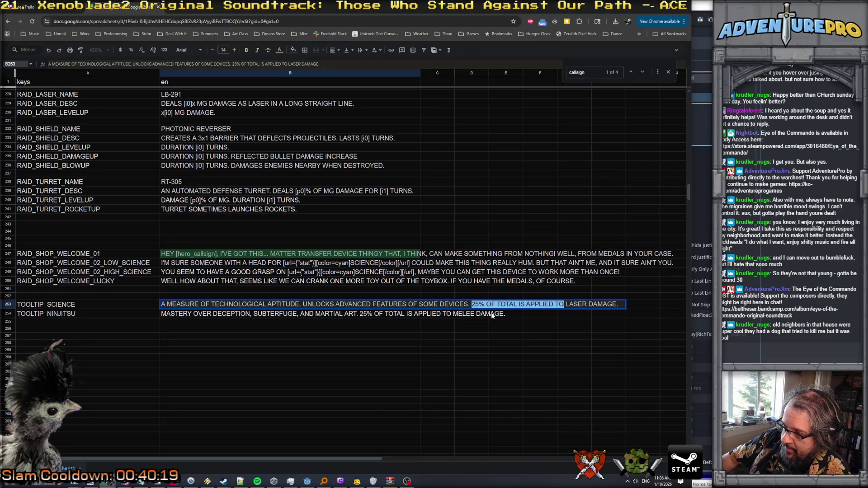
# Step: Insert a \N line break after 'DEVICES.' and select the old percentage phrase
pyautogui.press('Left')
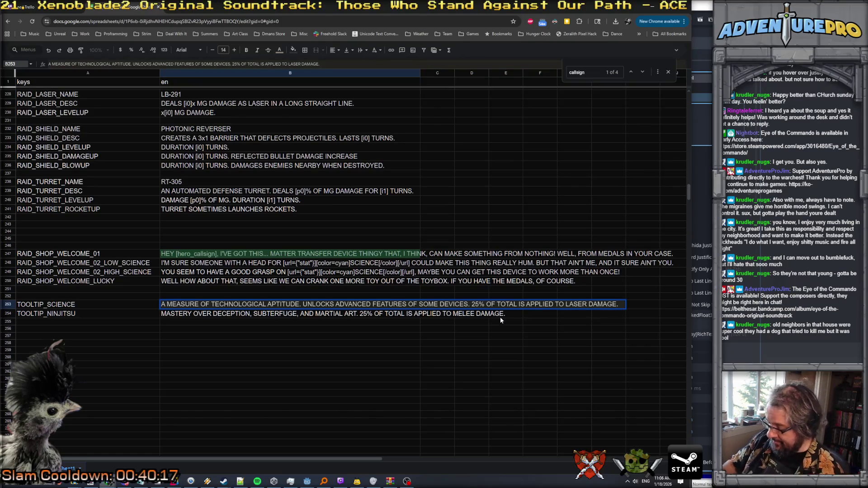
pyautogui.write('\\N')
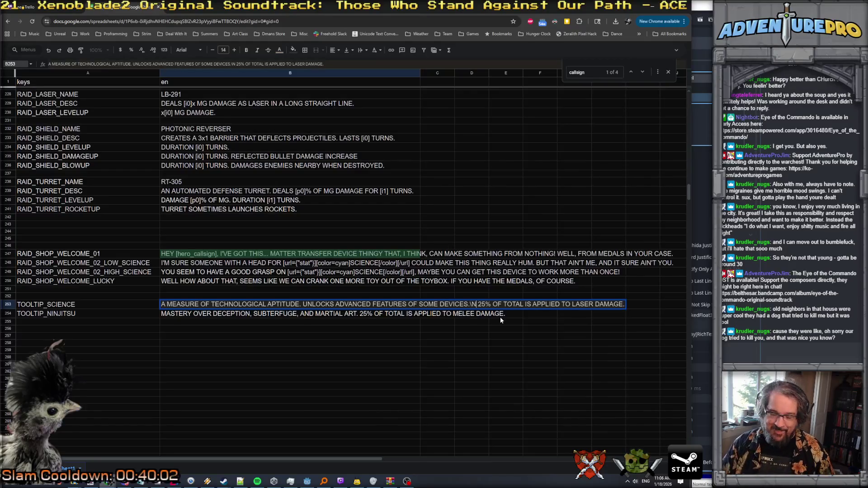
pyautogui.hotkey('shift', 'Right')
pyautogui.hotkey('shift', 'Right')
pyautogui.hotkey('shift', 'Right')
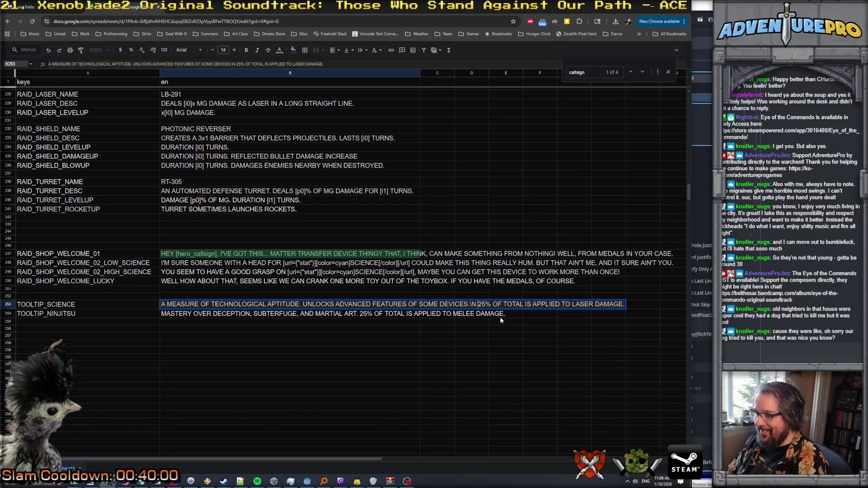
pyautogui.hotkey('shift', 'Right')
pyautogui.hotkey('shift', 'Right')
pyautogui.hotkey('shift', 'Right')
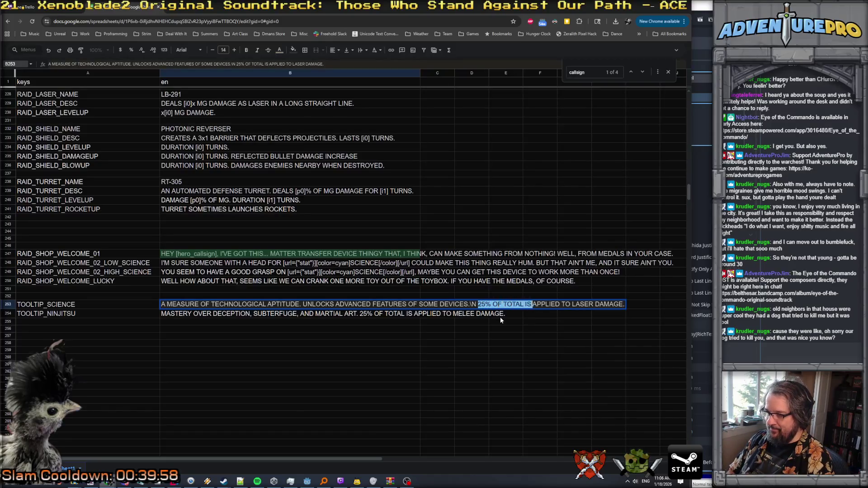
# Step: Replace the phrase with '+[p0]%', remove the extra space, and commit the TOOLTIP_SCIENCE text
pyautogui.write('[')
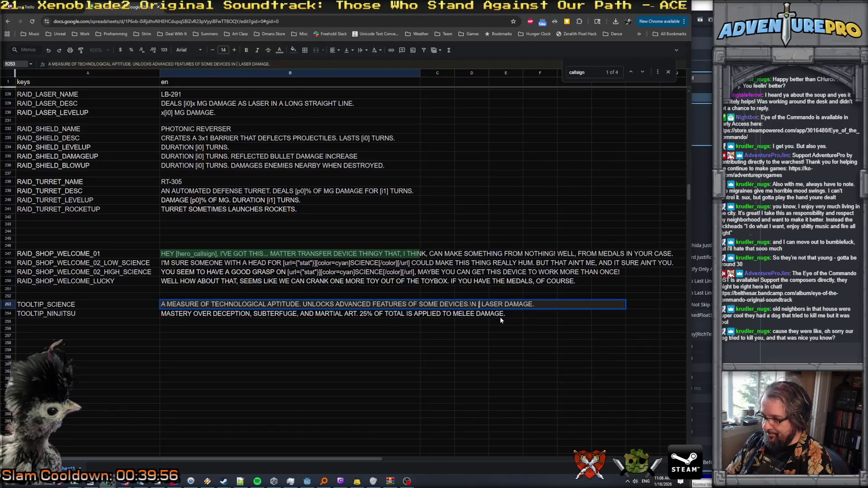
pyautogui.write('po]%')
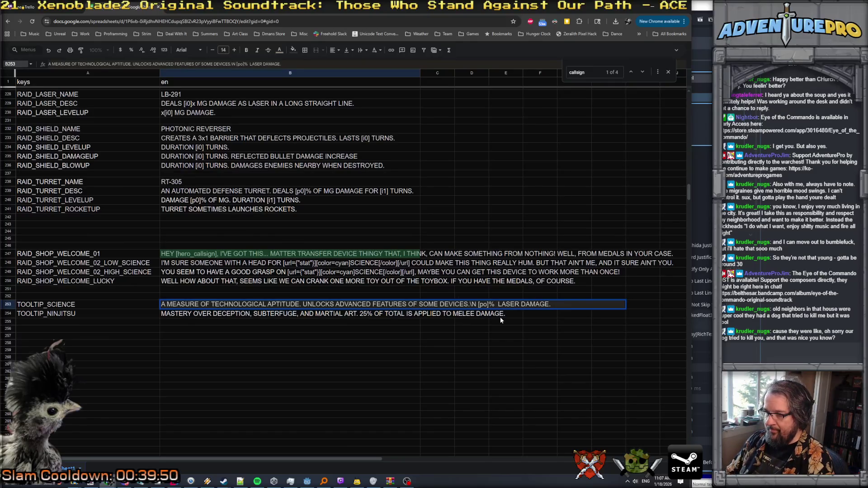
pyautogui.press('Left')
pyautogui.press('Left')
pyautogui.press('Left')
pyautogui.press('Delete')
pyautogui.write('0')
pyautogui.press('Left')
pyautogui.press('Left')
pyautogui.press('Left')
pyautogui.write('+')
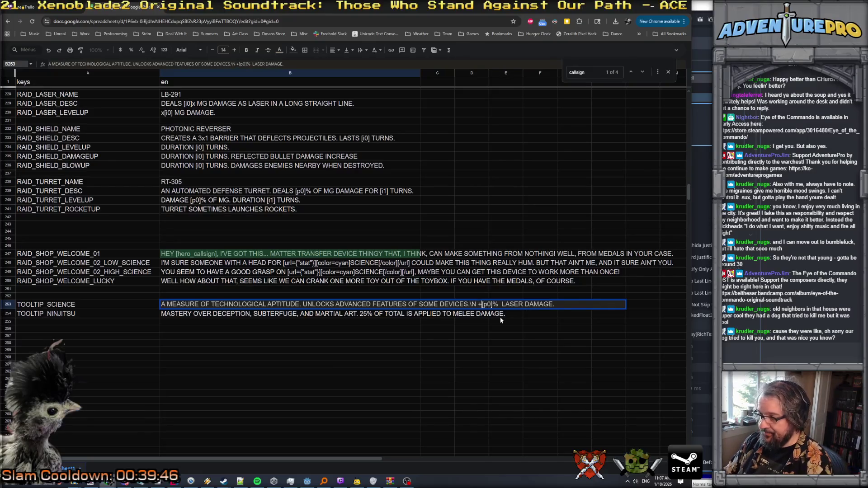
pyautogui.press('Right')
pyautogui.press('Right')
pyautogui.press('Right')
pyautogui.press('Delete')
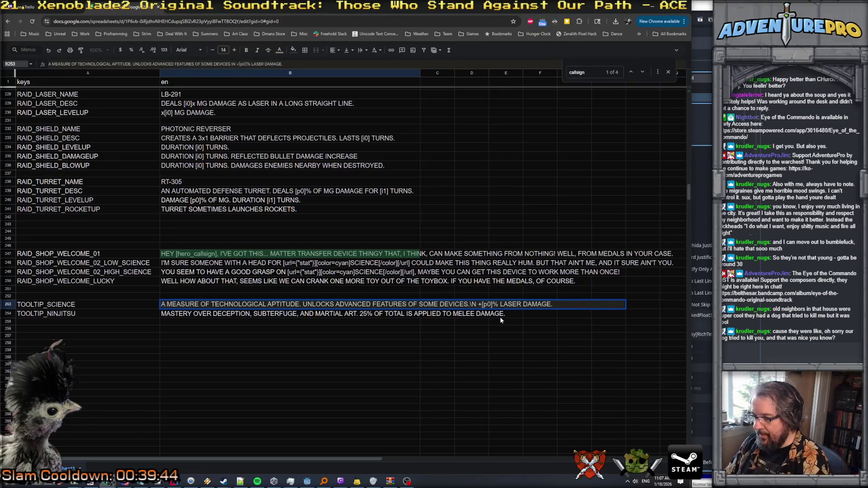
pyautogui.press('Return')
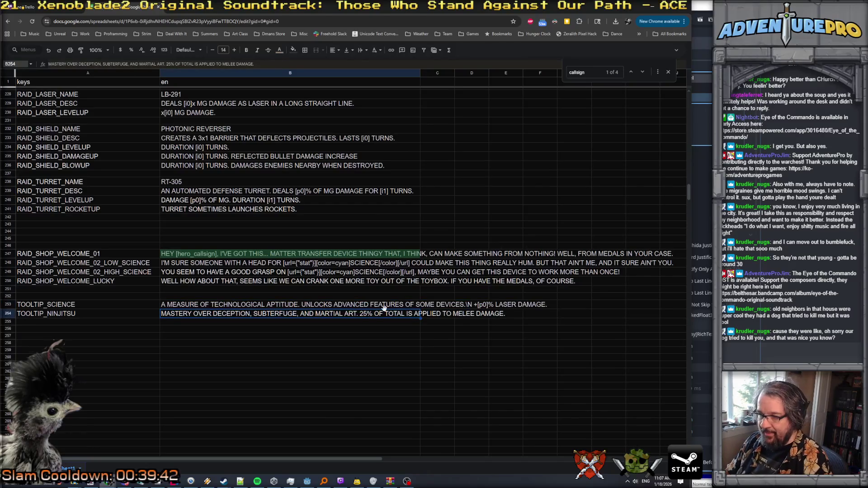
pyautogui.doubleClick(363, 314)
# Step: Replace the Ninjitsu sentence with '+[p0]% MELEE DAMAGE' and '+[p1]% CHANCE FREE ACTION AFTER DODGE ROLL' lines
pyautogui.moveTo(362, 314); pyautogui.dragTo(565, 324)
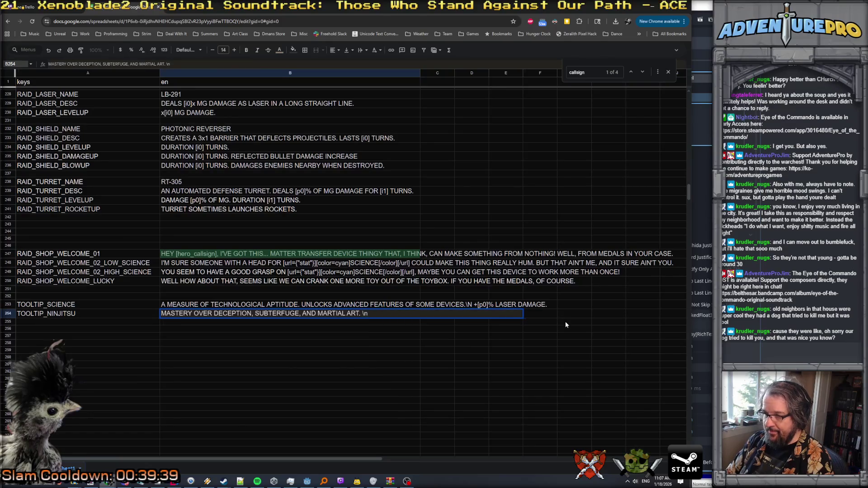
pyautogui.write('+[p0')
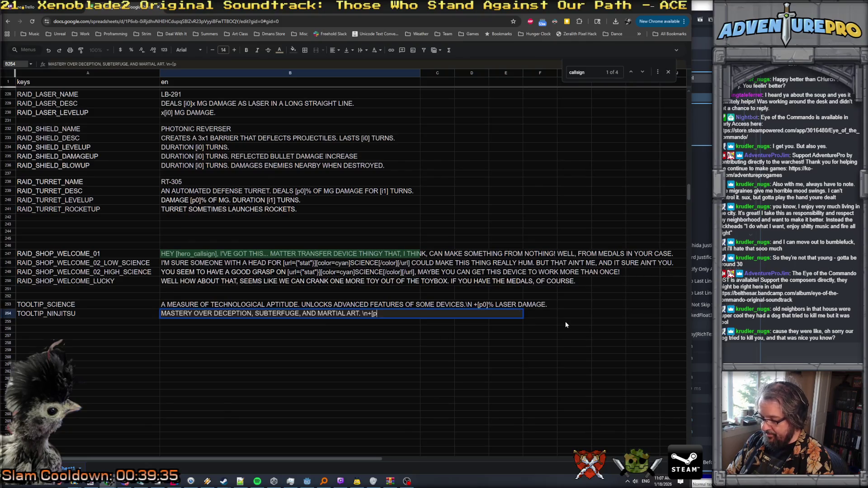
pyautogui.write('%MELL')
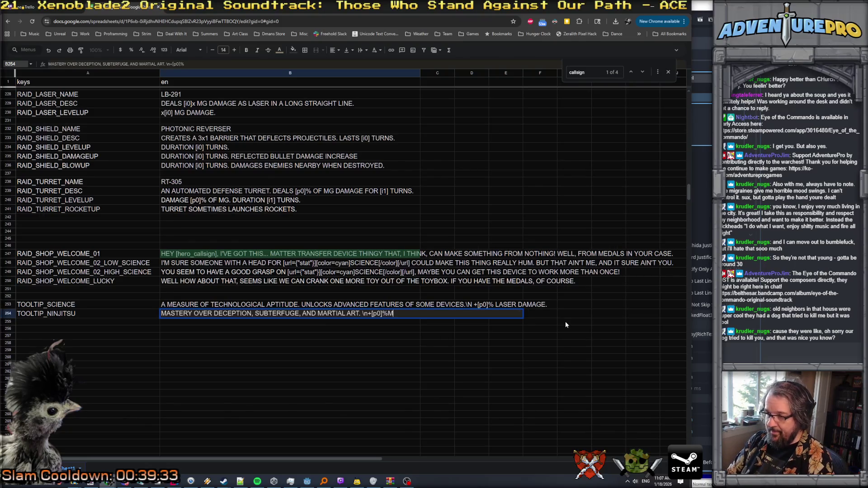
pyautogui.press('BackSpace')
pyautogui.write('EE D')
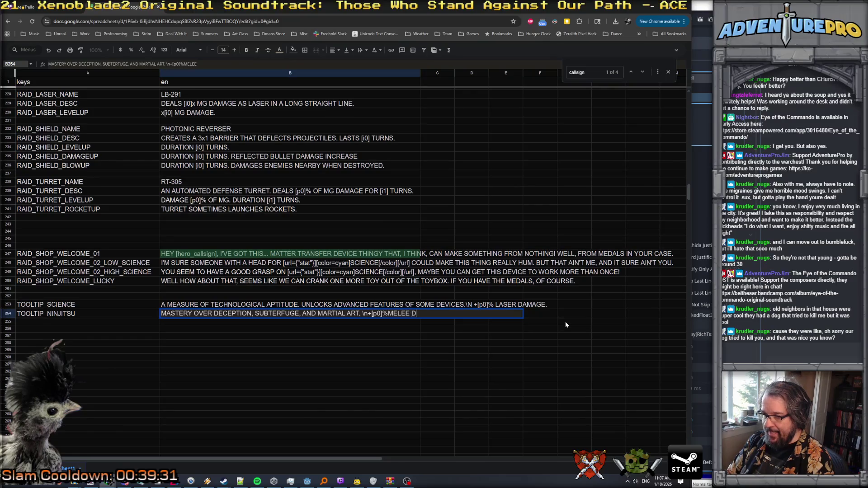
pyautogui.write('AMAGE\\n+[p1]%')
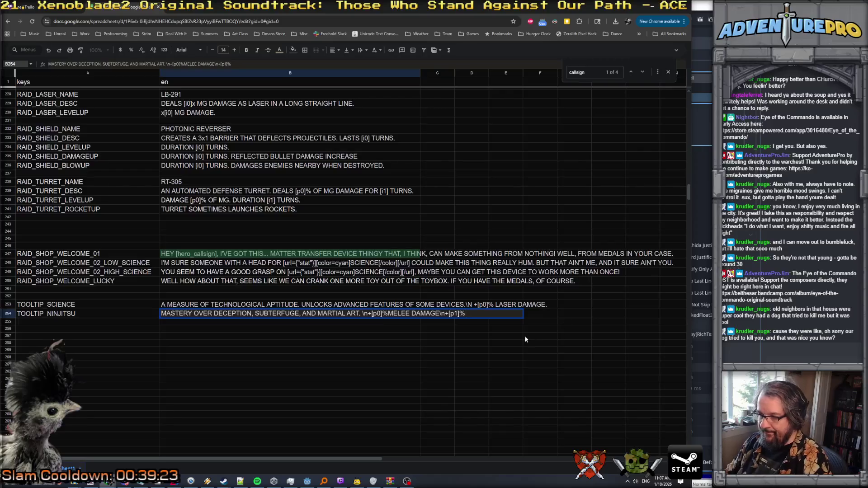
pyautogui.click(389, 313)
pyautogui.write('DAMAGE\\n+[p1]% FREE ACTION AFTER DODGE ROLL')
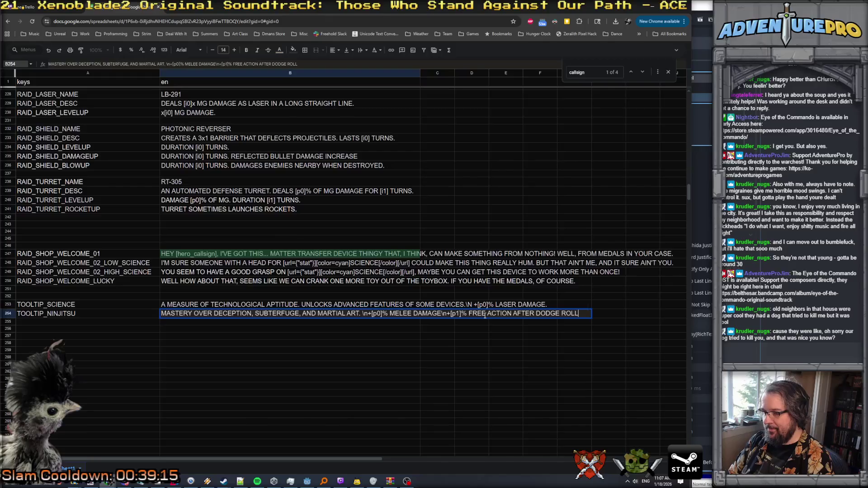
pyautogui.write('.')
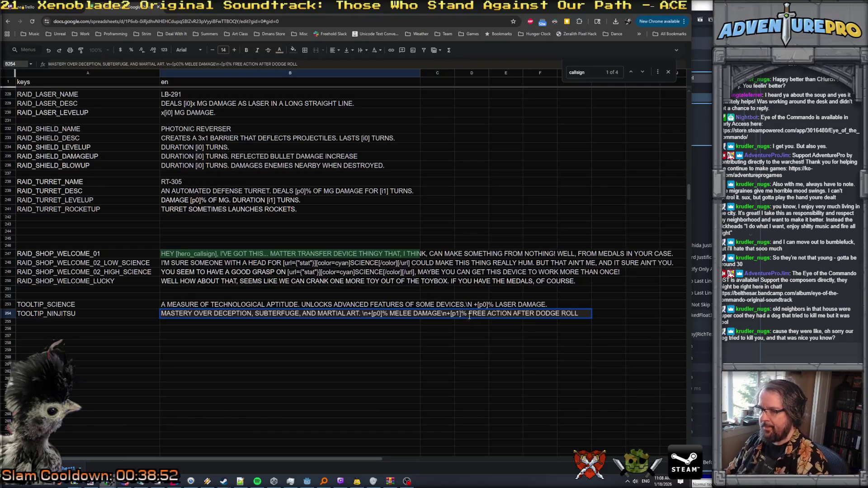
pyautogui.write('CHANCE')
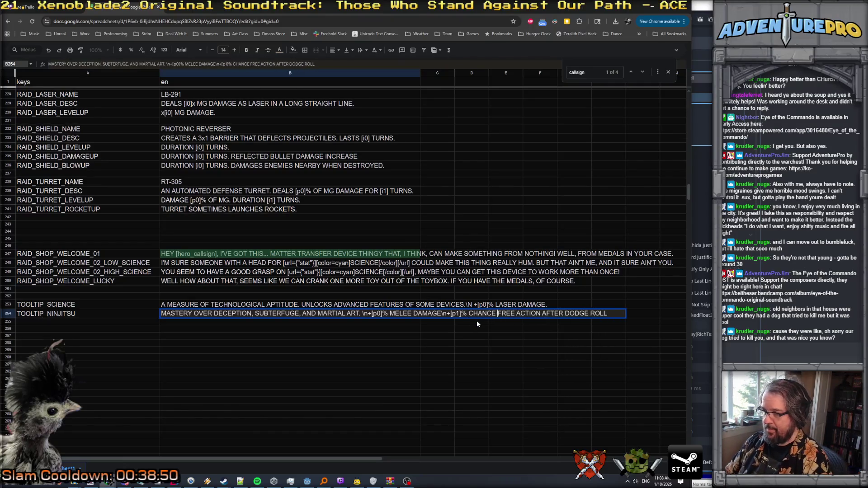
pyautogui.click(607, 312)
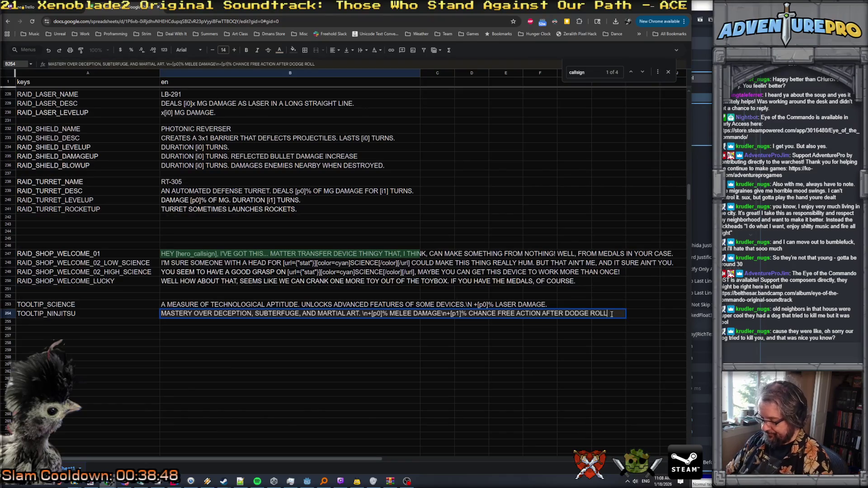
pyautogui.press('Return')
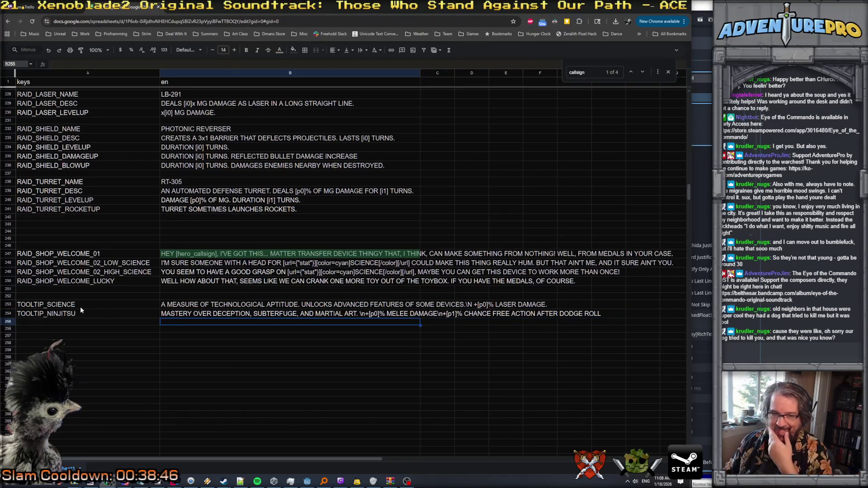
# Step: Recheck the TOOLTIP_SCIENCE text, move to the TOOLTIP_NINJITSU key, and switch to the Trello board
pyautogui.click(253, 305)
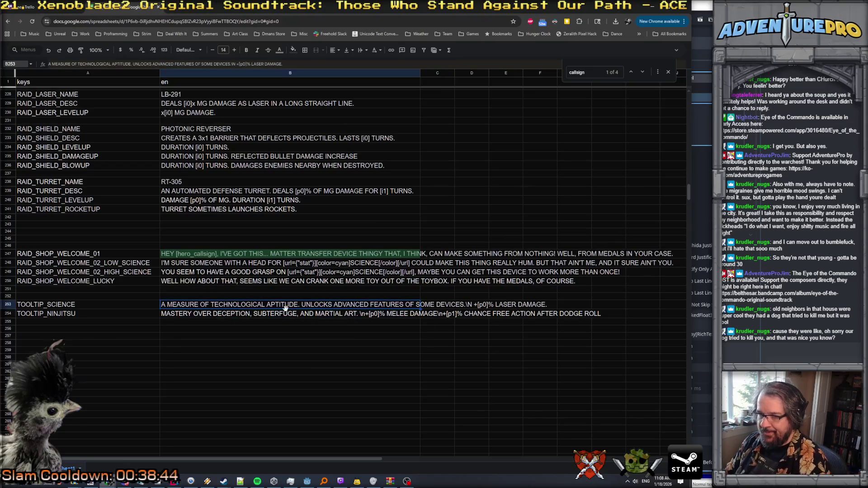
pyautogui.press('Left')
pyautogui.press('Down')
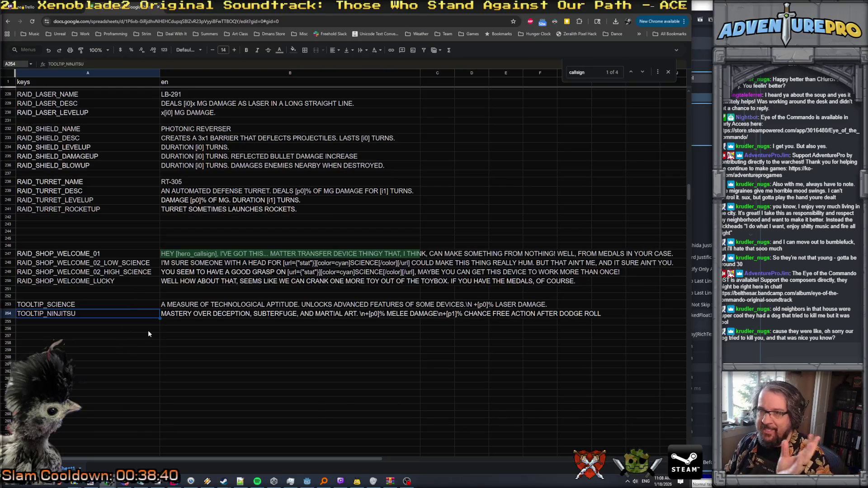
pyautogui.click(20, 13)
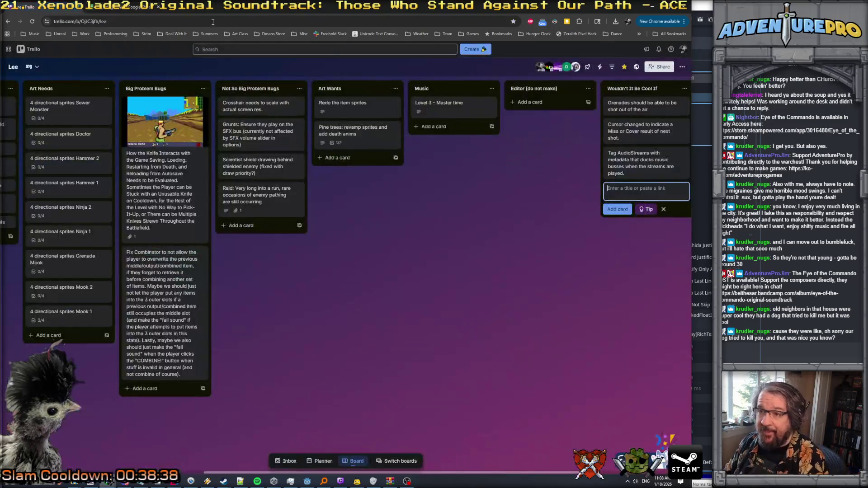
# Step: In TooltipManager.cs, add a 'protected string payload' field after the tooltipDisplayNode field
pyautogui.click(652, 8)
pyautogui.hotkey('alt', 'Tab')
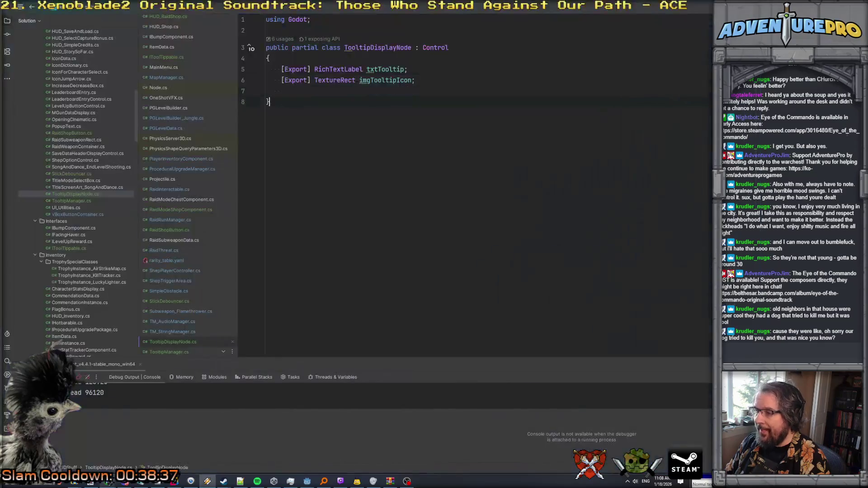
pyautogui.scroll(-1, 174, 307)
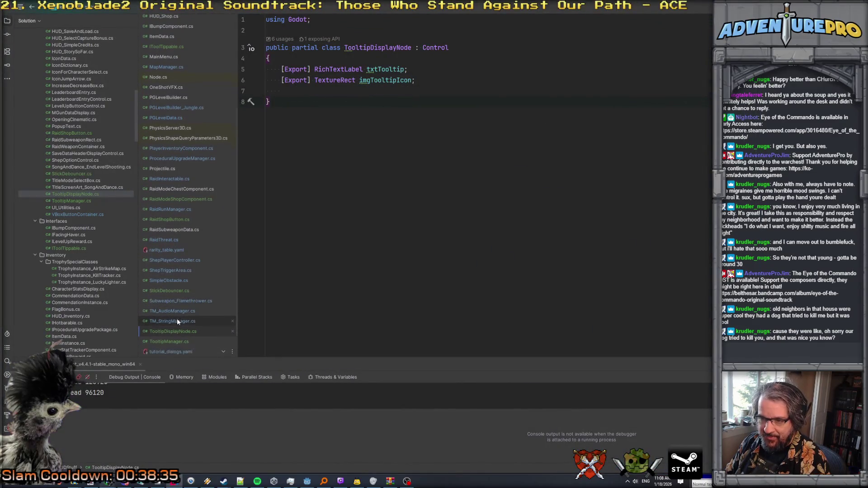
pyautogui.click(169, 340)
pyautogui.scroll(-12, 388, 227)
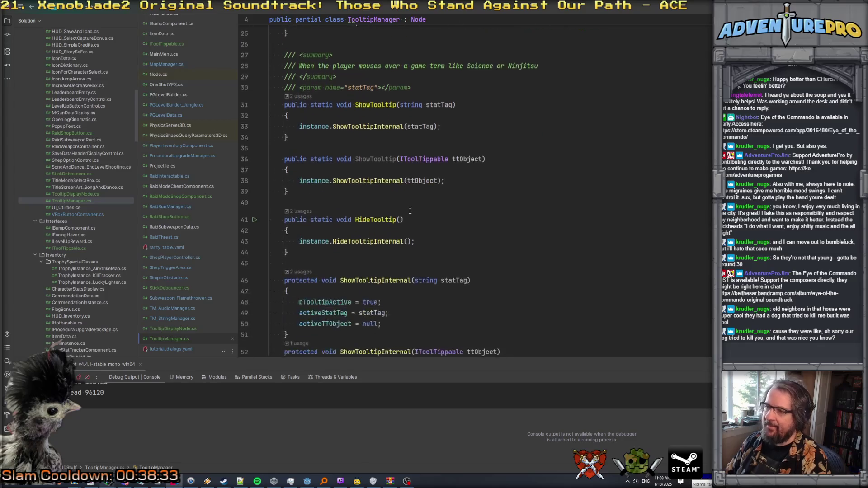
pyautogui.scroll(-5, 410, 211)
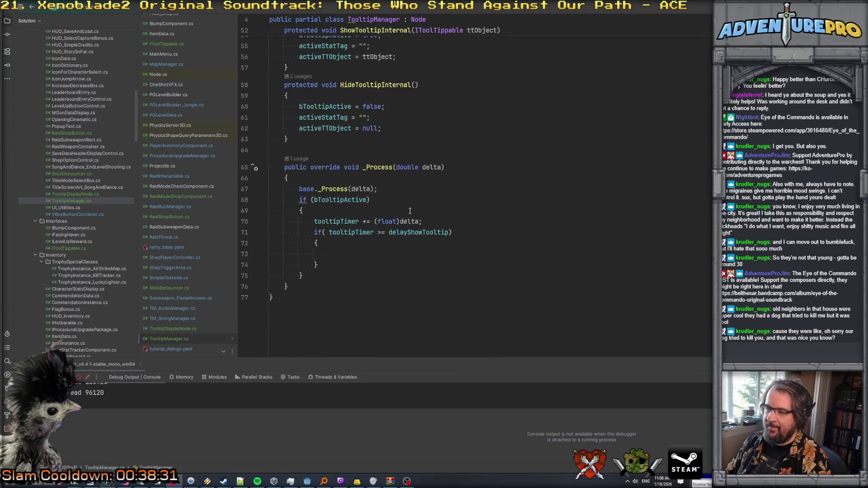
pyautogui.scroll(15, 384, 256)
pyautogui.click(619, 184)
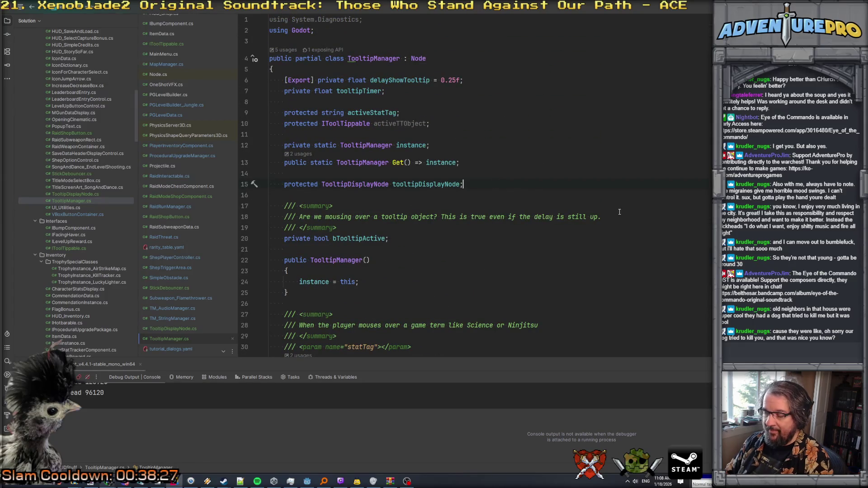
pyautogui.press('Return')
pyautogui.press('Return')
pyautogui.write('protected s')
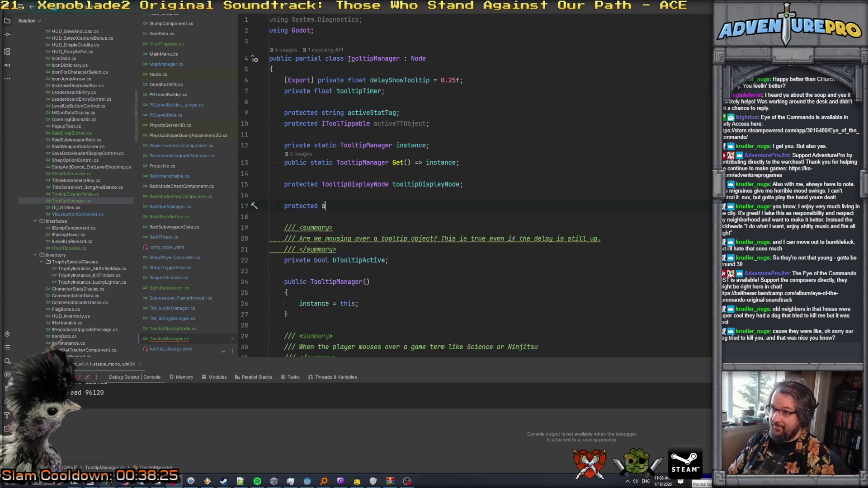
pyautogui.write('tring payload;')
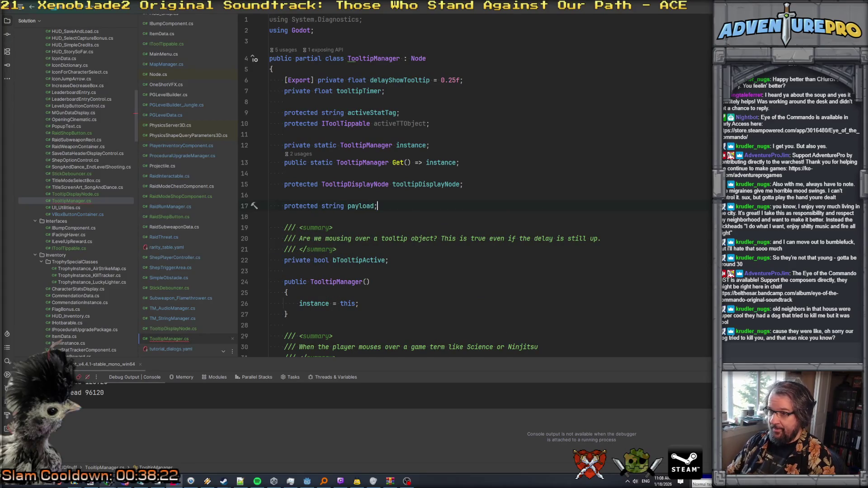
# Step: Call tooltipDisplayNode.SetPayload(payload); inside the delay-reached block of _Process
pyautogui.scroll(-15, 592, 230)
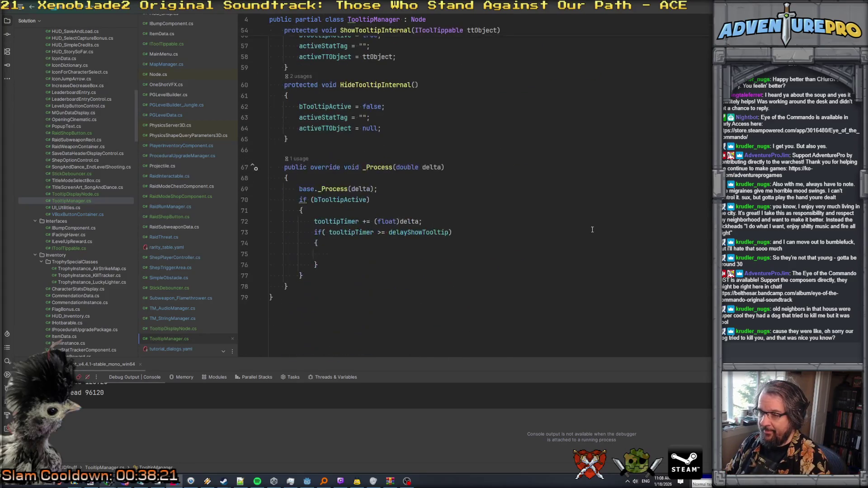
pyautogui.click(420, 253)
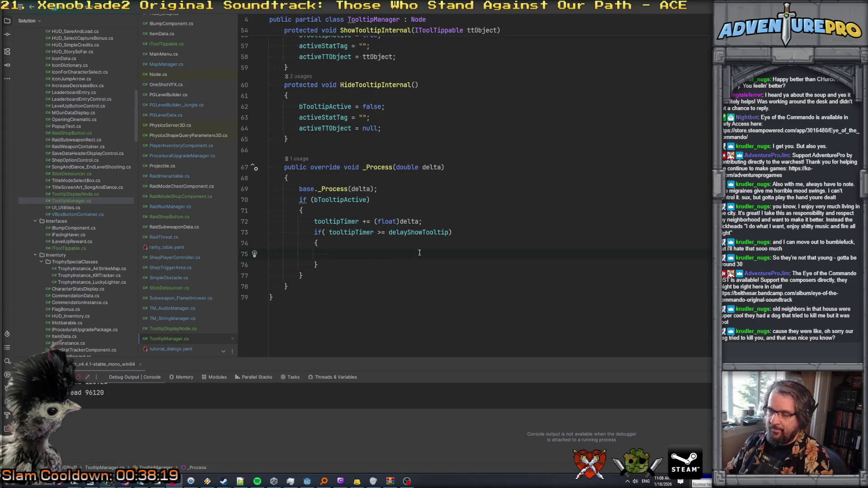
pyautogui.write('too')
pyautogui.press('BackSpace')
pyautogui.press('BackSpace')
pyautogui.press('BackSpace')
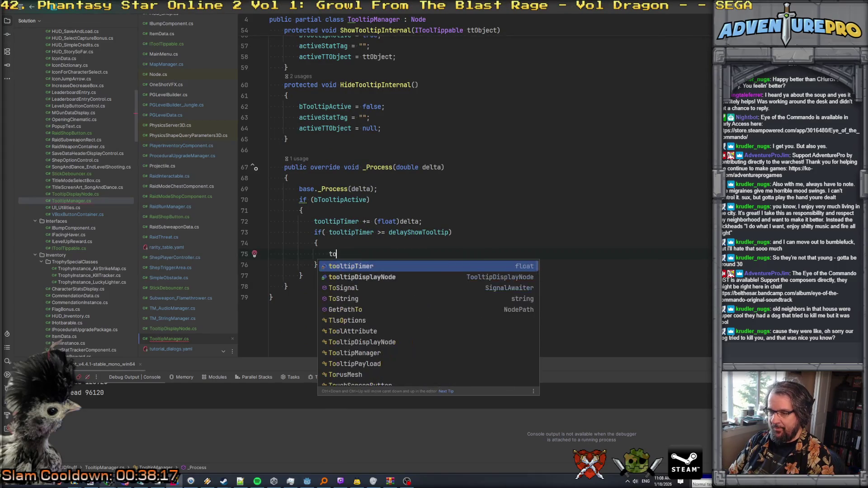
pyautogui.scroll(15, 474, 186)
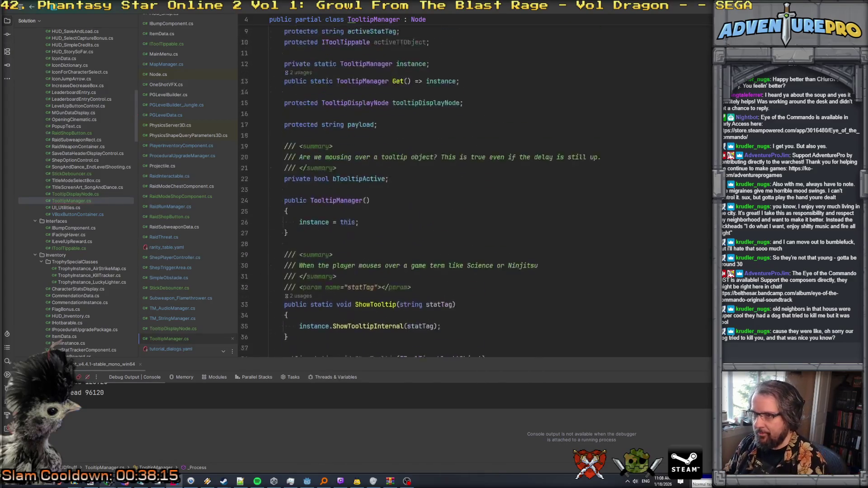
pyautogui.click(420, 185)
pyautogui.scroll(-15, 427, 253)
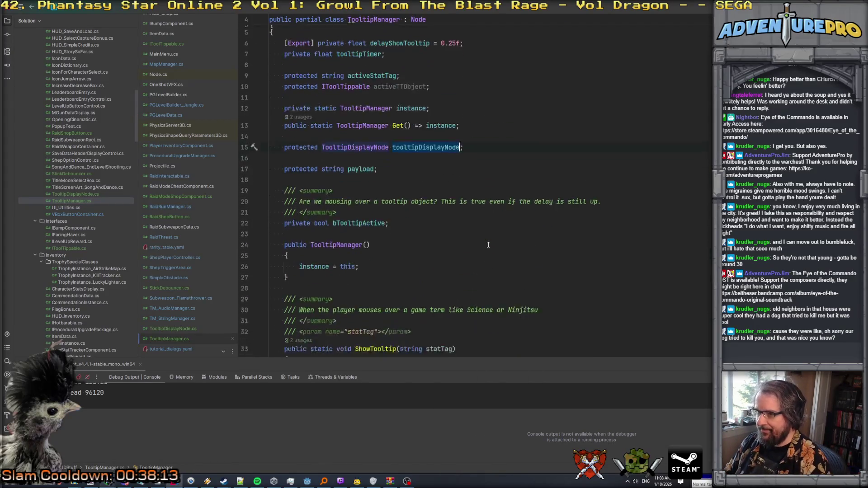
pyautogui.click(429, 254)
pyautogui.write('tooltipDisplayNode')
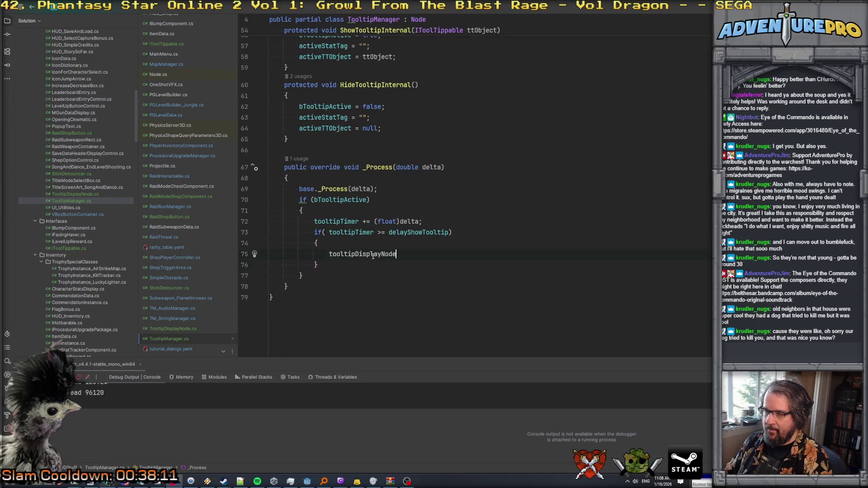
pyautogui.write('.SetPayload(pa')
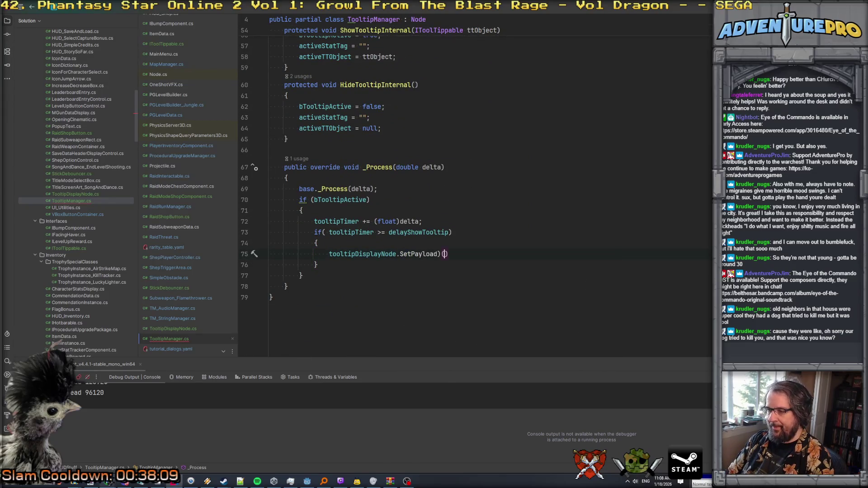
pyautogui.write('y')
pyautogui.press('Return')
pyautogui.write(';')
pyautogui.press('Return')
# Step: Show the tooltip with tooltipDisplayNode.SetActive(true); after the SetPayload call
pyautogui.write('toolt')
pyautogui.press('Down')
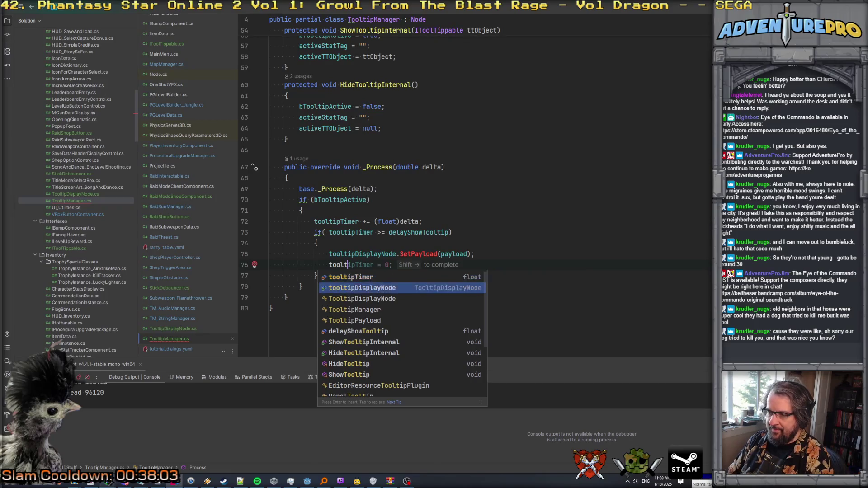
pyautogui.press('Return')
pyautogui.write('.vis')
pyautogui.press('Down')
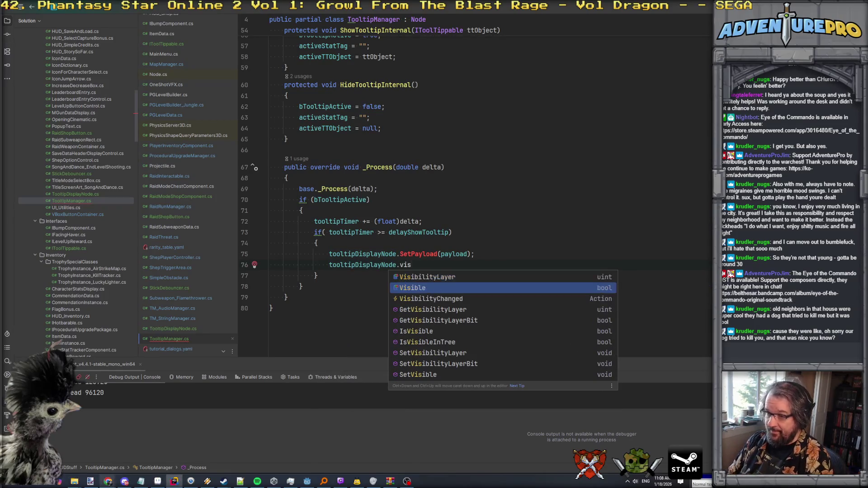
pyautogui.press('Return')
pyautogui.write('= true;')
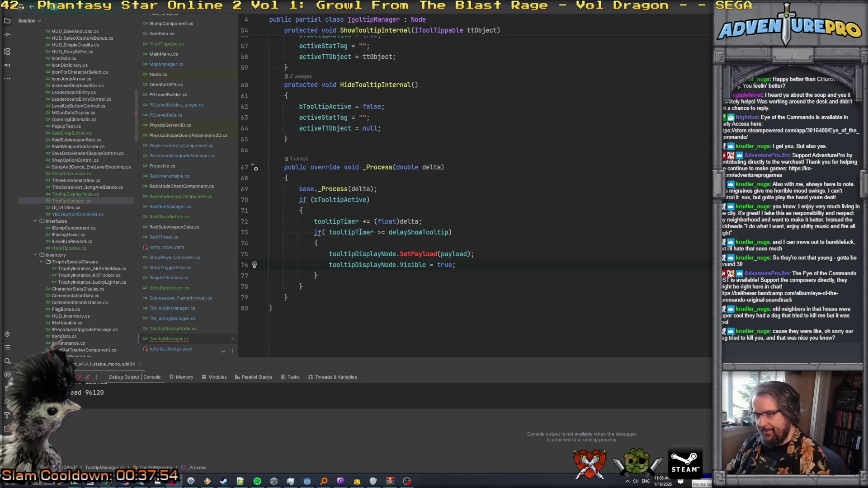
pyautogui.moveTo(401, 265); pyautogui.dragTo(456, 265)
pyautogui.write('SetActive')
pyautogui.write('(true);')
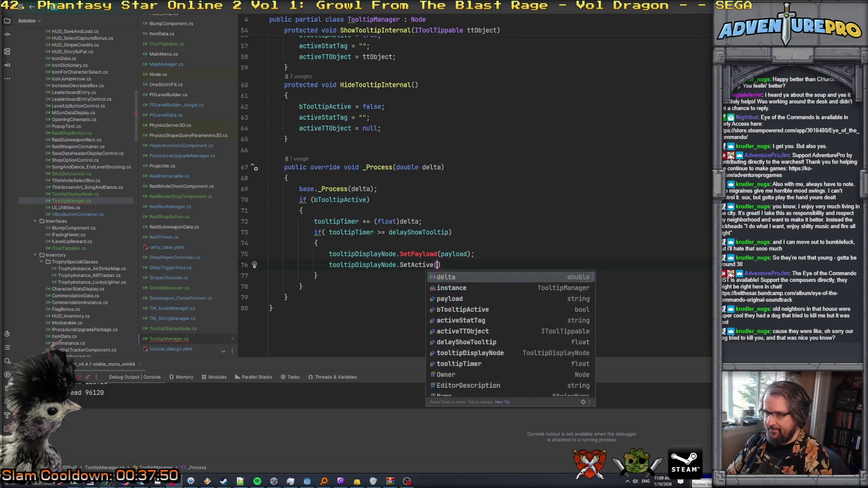
# Step: Add an else branch after the delay block containing a pasted SetActive call
pyautogui.click(270, 276)
pyautogui.click(481, 264)
pyautogui.press('Down')
pyautogui.press('Down')
pyautogui.press('Return')
pyautogui.write('else')
pyautogui.press('Return')
pyautogui.write('{')
pyautogui.press('Return')
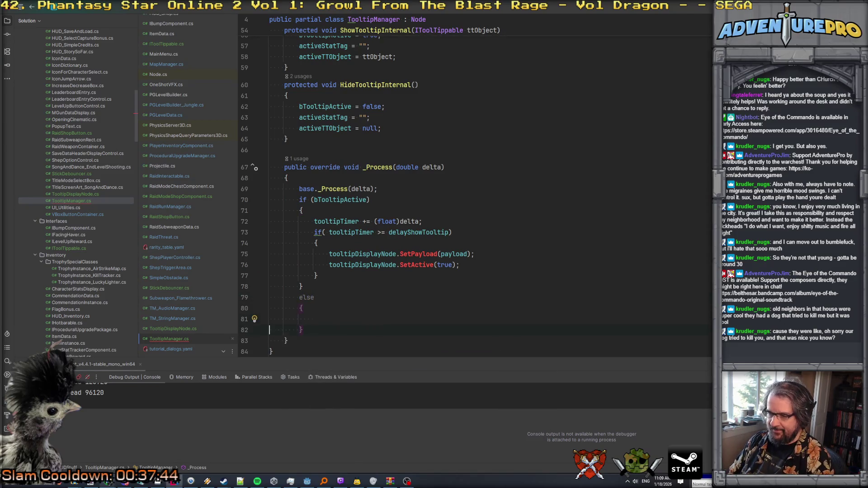
pyautogui.write('tooltipDisplayNode.SetActive(true);')
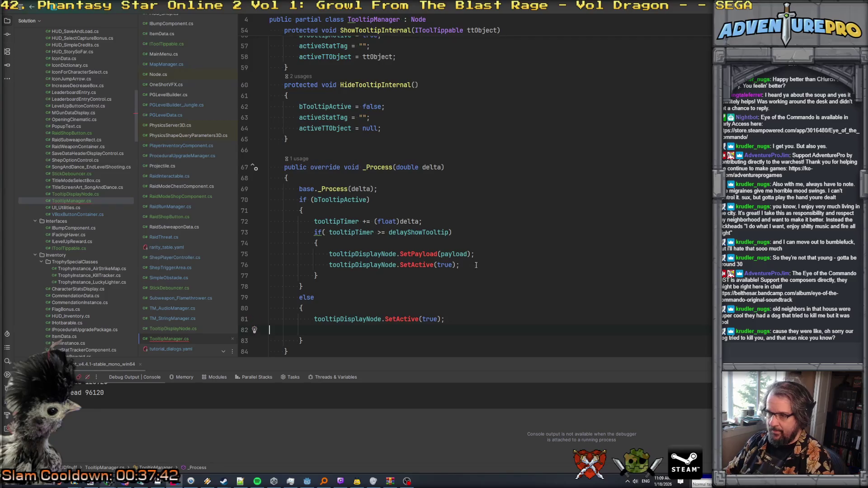
# Step: Change the else branch call to SetActive(false) and remove stray characters and blank line
pyautogui.doubleClick(428, 322)
pyautogui.write('false`1')
pyautogui.press('Up')
pyautogui.click(453, 319)
pyautogui.press('BackSpace')
pyautogui.press('BackSpace')
pyautogui.press('Down')
pyautogui.hotkey('ctrl', 'y')
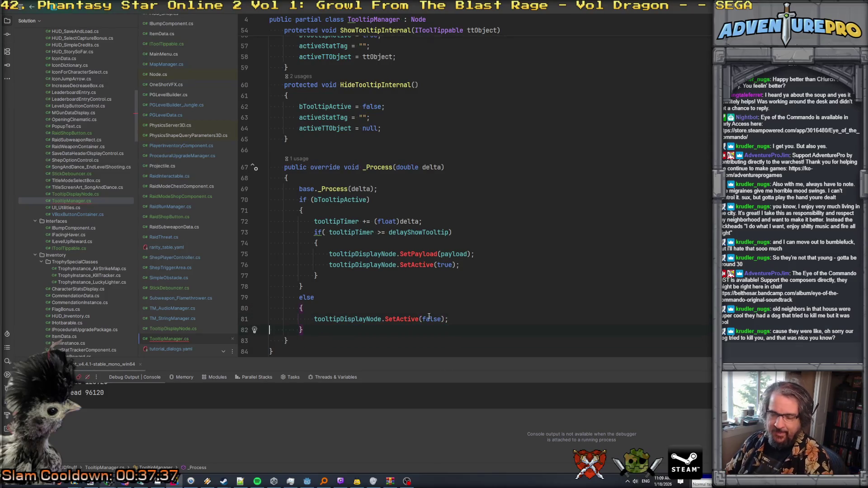
# Step: Generate the missing SetPayload(string payload) method stub in TooltipDisplayNode
pyautogui.click(423, 253)
pyautogui.hotkey('alt', 'Return')
pyautogui.press('Return')
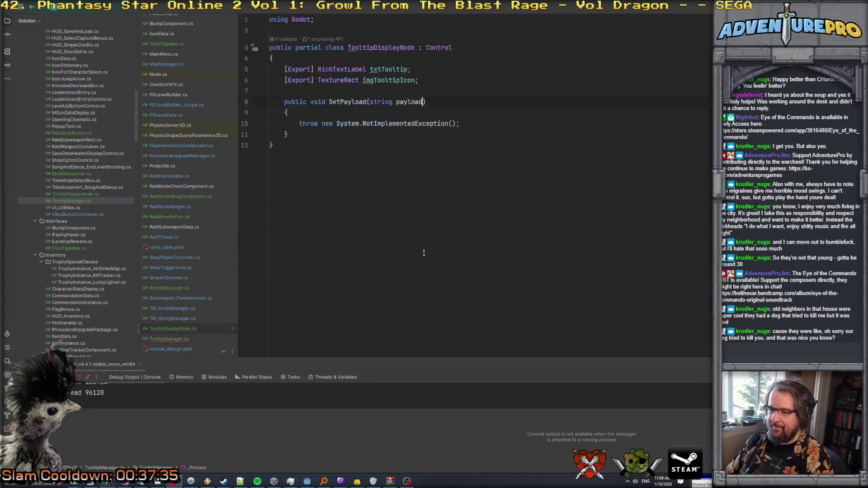
# Step: Replace the placeholder exception in SetPayload with a txtTooltip.Text payload assignment
pyautogui.moveTo(318, 109)
pyautogui.mouseDown()
pyautogui.moveTo(301, 125)
pyautogui.moveTo(473, 126)
pyautogui.mouseUp()
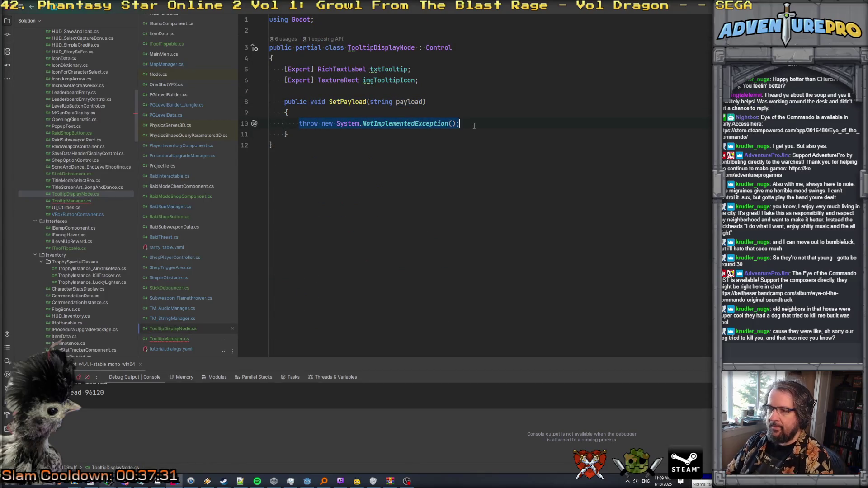
pyautogui.write('txt')
pyautogui.press('Return')
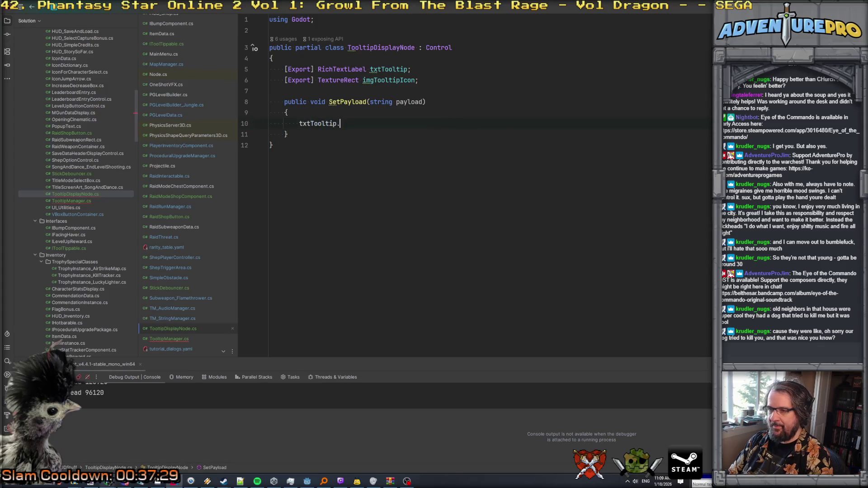
pyautogui.write('.')
pyautogui.press('Tab')
pyautogui.press('Down')
pyautogui.press('Return')
# Step: Add a bool bActive field below the exported fields
pyautogui.press('Up')
pyautogui.press('Up')
pyautogui.press('Up')
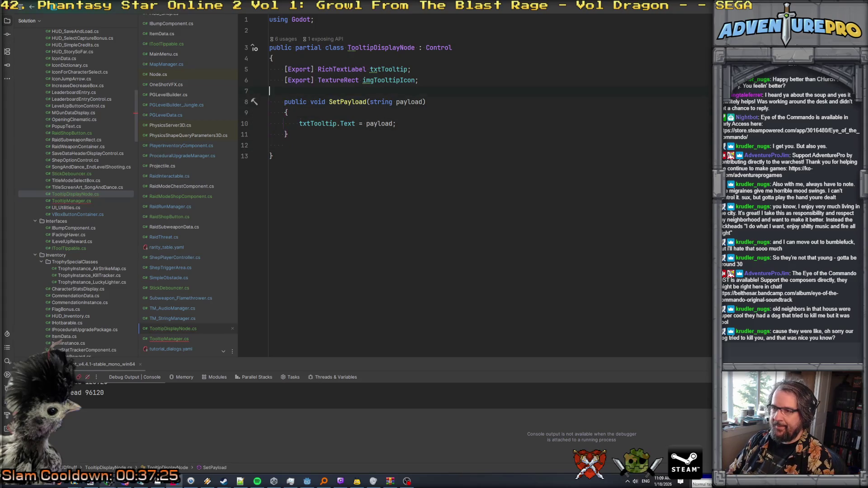
pyautogui.press('Return')
pyautogui.press('Escape')
pyautogui.press('Down')
pyautogui.press('Home')
pyautogui.press('BackSpace')
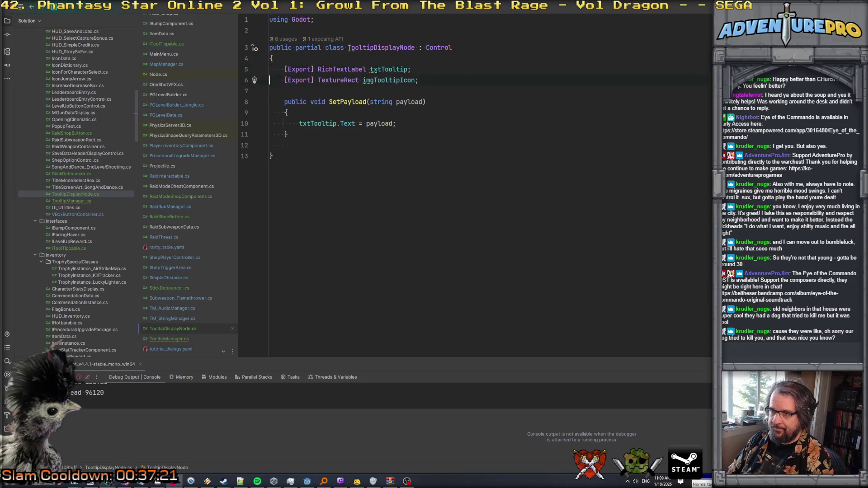
pyautogui.press('End')
pyautogui.press('Return')
pyautogui.press('Return')
pyautogui.write('bool b')
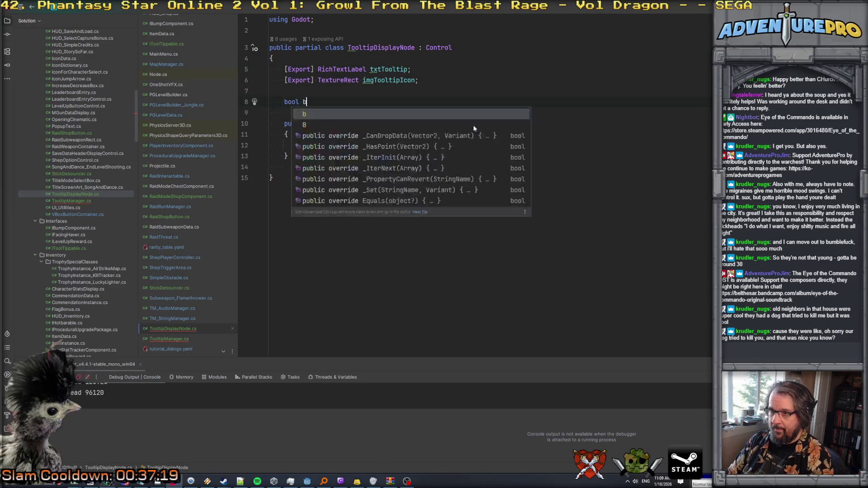
pyautogui.write('Active;')
pyautogui.press('Down')
pyautogui.press('Down')
pyautogui.press('Down')
# Step: Add a SetActive method taking a bool bOn parameter, after SetPayload
pyautogui.press('Return')
pyautogui.press('Return')
pyautogui.write('public b')
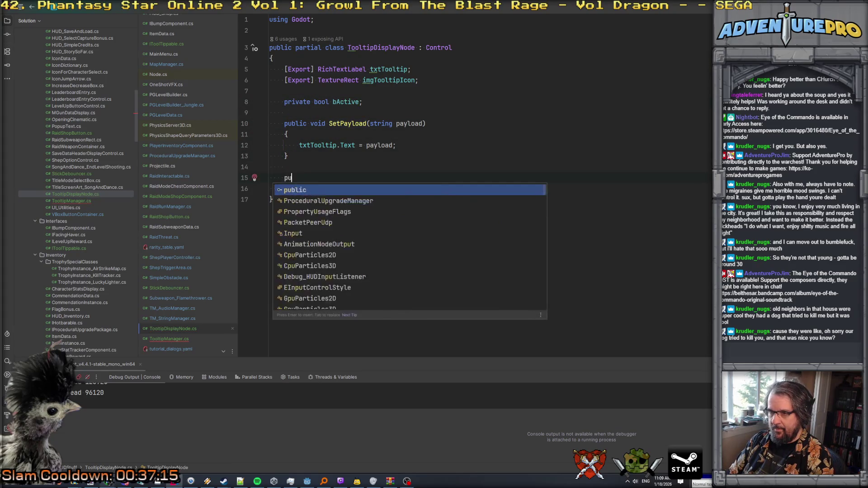
pyautogui.write('ool SetAsc')
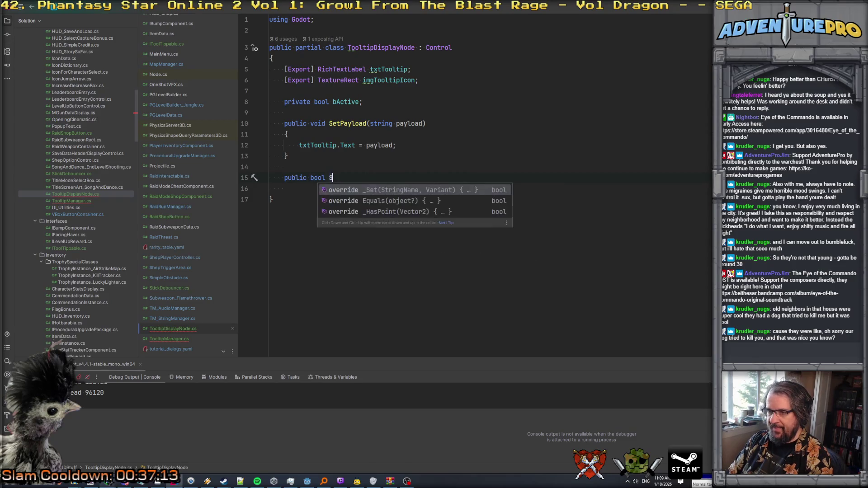
pyautogui.press('BackSpace')
pyautogui.press('BackSpace')
pyautogui.write('ct')
pyautogui.press('Tab')
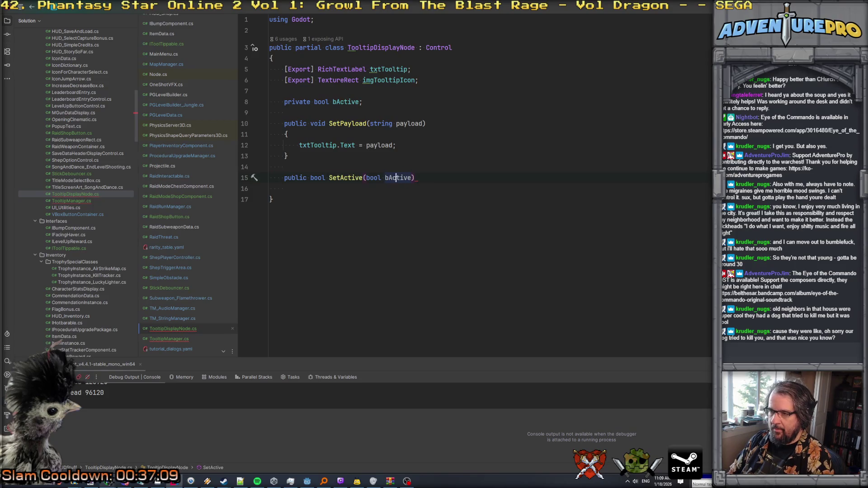
pyautogui.press('BackSpace')
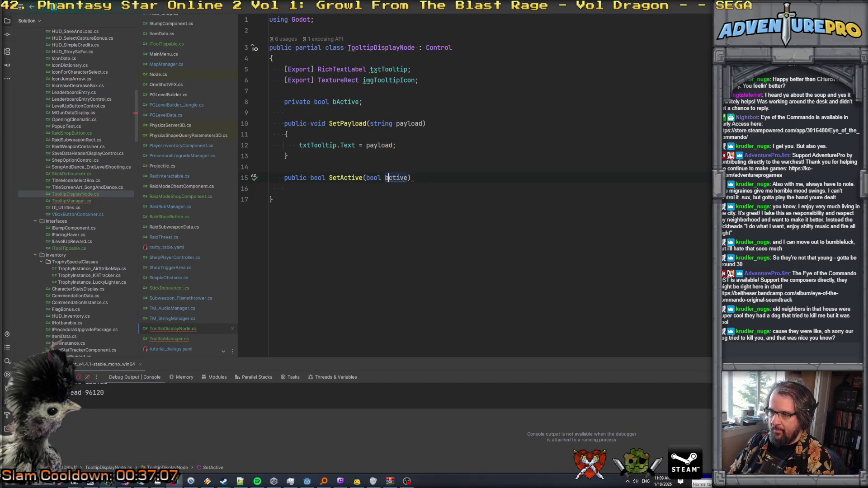
pyautogui.doubleClick(397, 178)
pyautogui.write('bOn')
pyautogui.press('End')
pyautogui.press('Return')
pyautogui.write('{')
pyautogui.press('Return')
# Step: In SetActive, return early if bActive == bOn, then assign bActive = bOn
pyautogui.write('if( b')
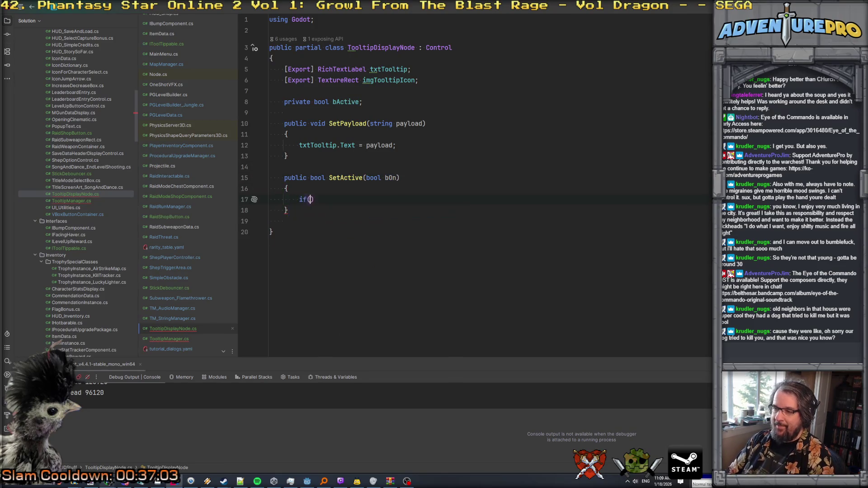
pyautogui.write('Active == bOn )')
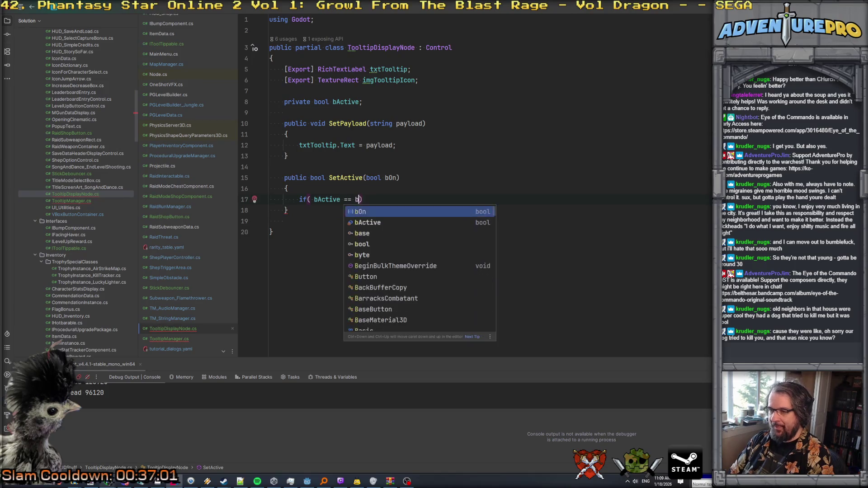
pyautogui.press('Return')
pyautogui.write('ret')
pyautogui.press('Return')
pyautogui.write(';')
pyautogui.press('Return')
pyautogui.press('Return')
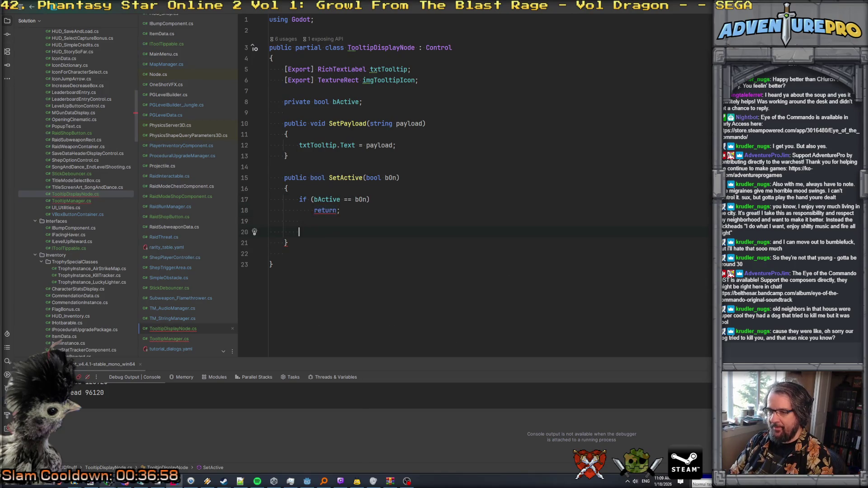
pyautogui.write('b')
pyautogui.hotkey('shift', 'Right')
pyautogui.press('Up')
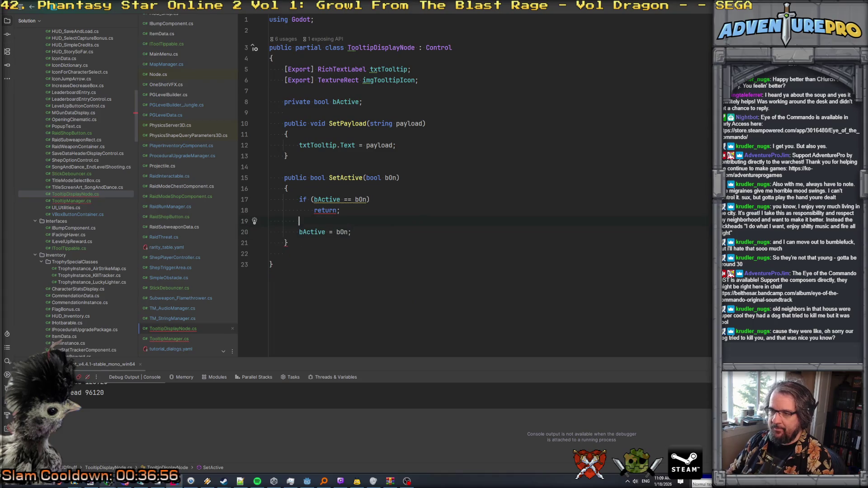
# Step: Change SetActive's return type from bool to void
pyautogui.click(318, 174)
pyautogui.tripleClick(318, 174)
pyautogui.write('v')
pyautogui.hotkey('ctrl', 'z')
pyautogui.click(318, 178)
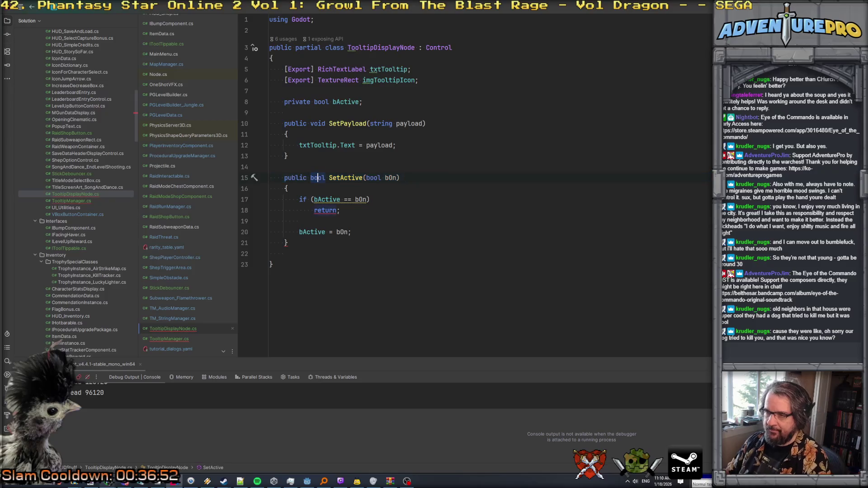
pyautogui.doubleClick(318, 177)
pyautogui.write('v')
pyautogui.press('Return')
pyautogui.press('Down')
pyautogui.press('Down')
pyautogui.press('Down')
pyautogui.press('Down')
pyautogui.press('Down')
# Step: Add an if (bActive) block with an empty else block after the assignment
pyautogui.press('Up')
pyautogui.press('End')
pyautogui.press('Return')
pyautogui.write('if( bA')
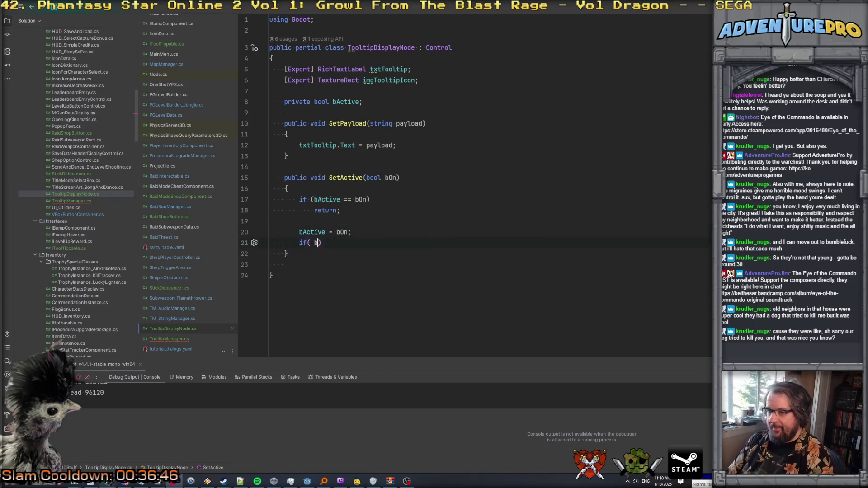
pyautogui.press('Return')
pyautogui.press('End')
pyautogui.write('{')
pyautogui.press('Return')
pyautogui.press('Down')
pyautogui.press('Return')
pyautogui.write('else')
pyautogui.press('Return')
pyautogui.write('{')
pyautogui.press('Return')
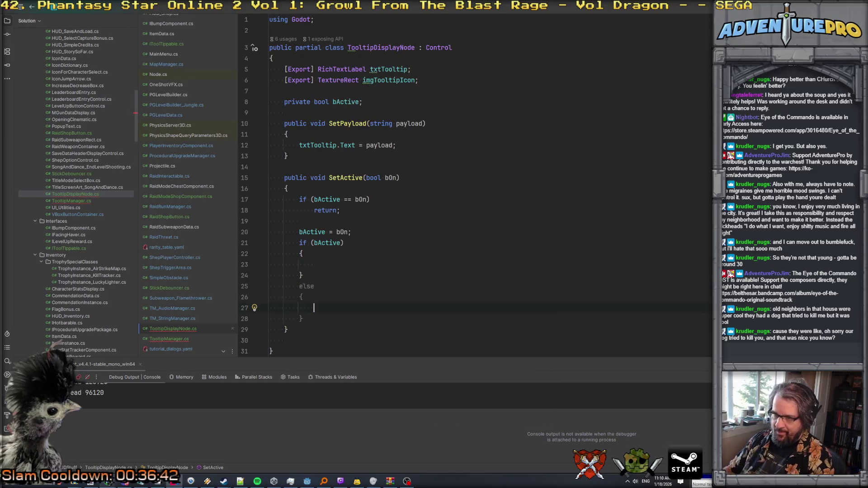
# Step: Put Visible = true; in the if block and Visible = false; in the else block
pyautogui.click(367, 271)
pyautogui.write('Vis')
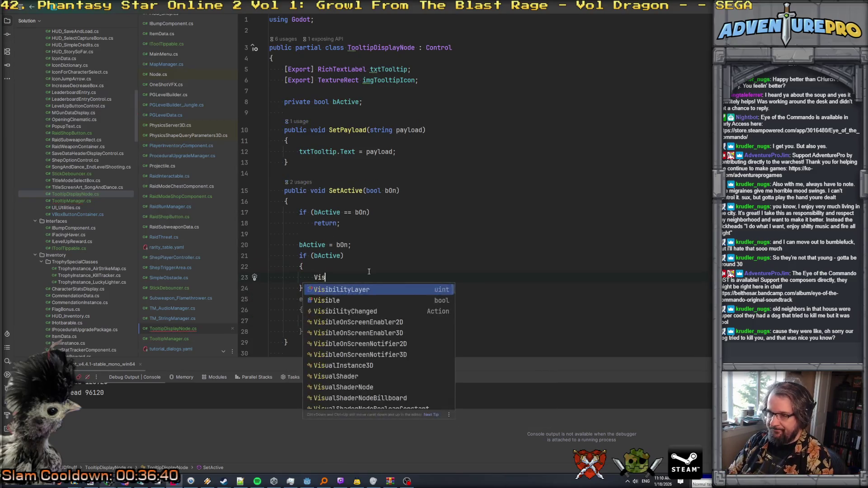
pyautogui.write('ible = true;')
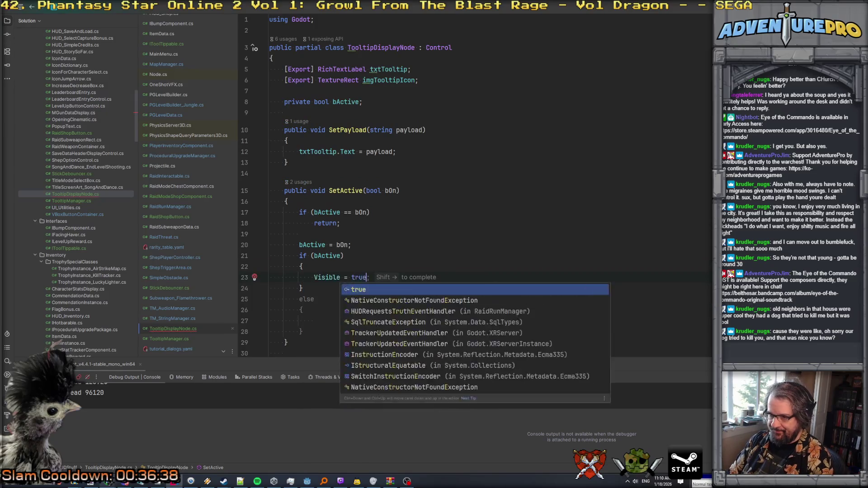
pyautogui.scroll(-2, 324, 251)
pyautogui.click(325, 251)
pyautogui.write('Visible = false;')
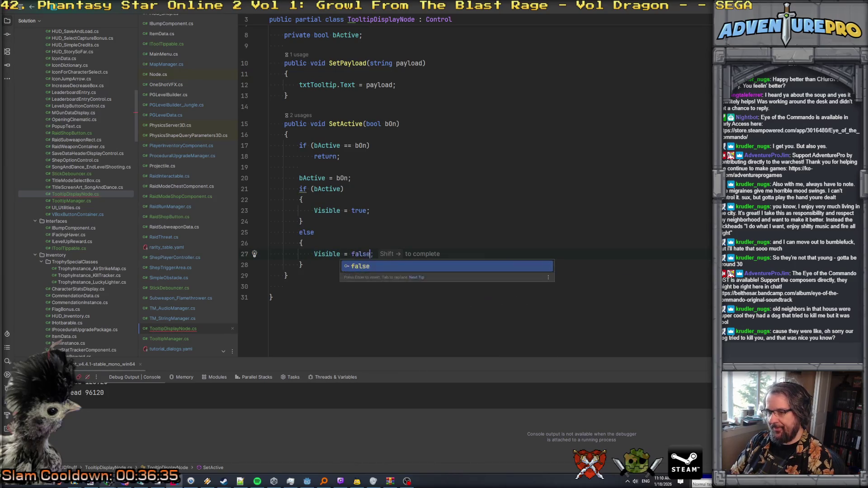
pyautogui.click(301, 286)
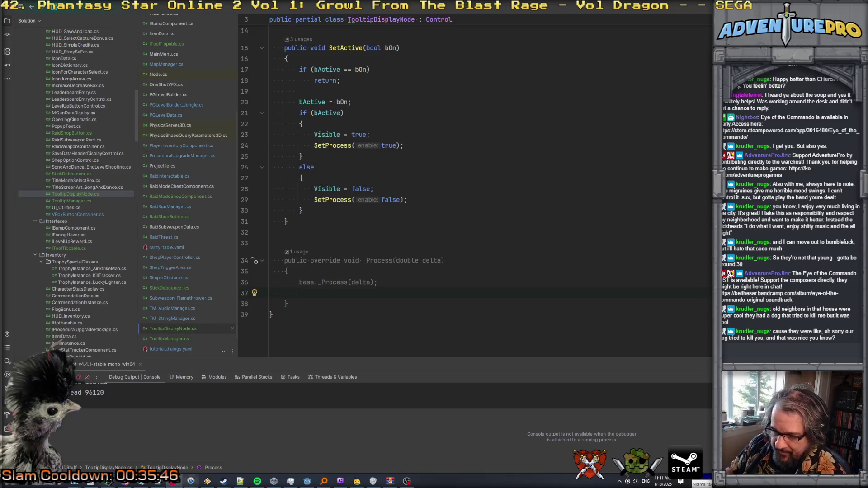
# Step: Switch over to the Godot editor from the taskbar
pyautogui.moveTo(144, 484)
pyautogui.click(306, 481)
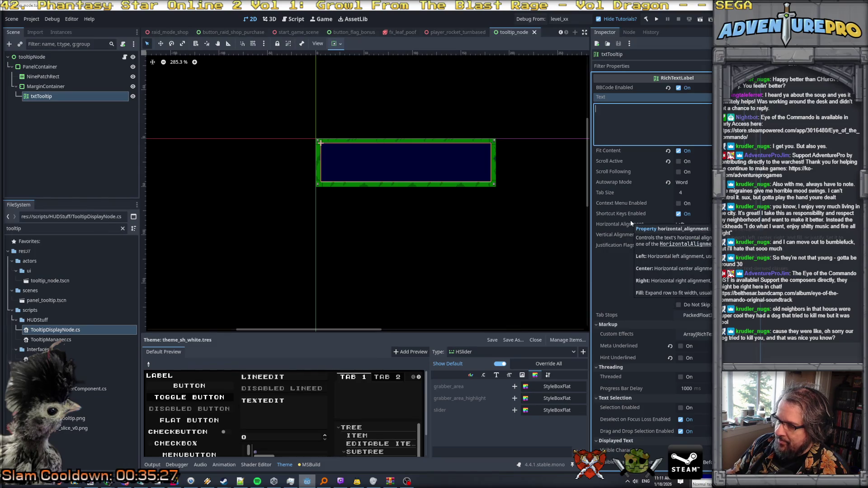
# Step: Return to TooltipDisplayNode.cs in Rider with Alt+Tab
pyautogui.hotkey('alt', 'Tab')
# Step: Add a Vector2I goalPosition parameter to the SetPayload signature
pyautogui.scroll(5, 583, 218)
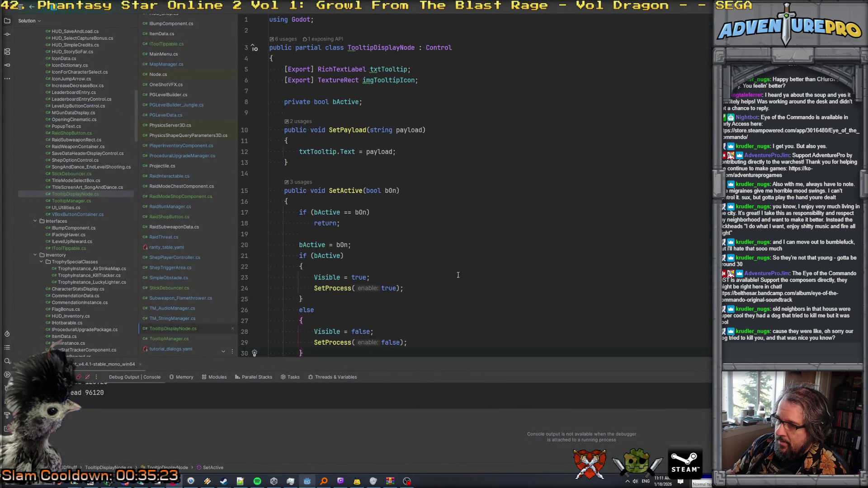
pyautogui.click(458, 130)
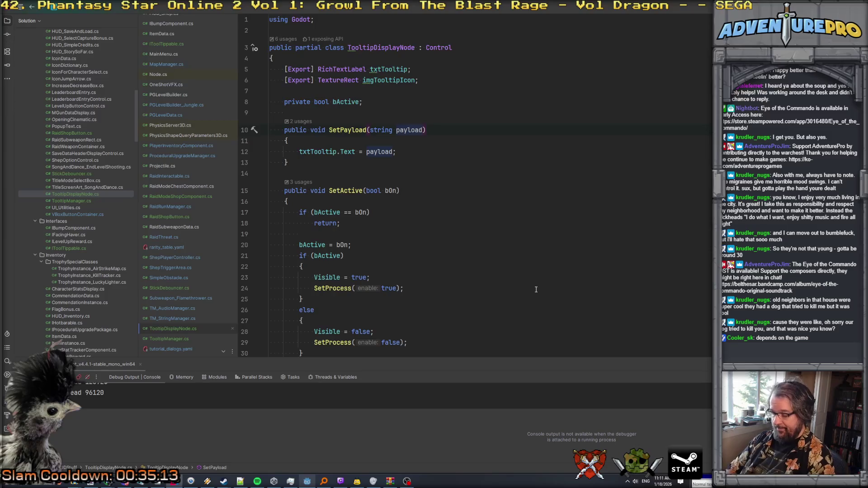
pyautogui.write(', Vect')
pyautogui.press('Down')
pyautogui.press('Down')
pyautogui.press('Up')
pyautogui.press('Up')
pyautogui.press('Return')
pyautogui.write('goalPosition')
# Step: Add a size variable set from the tooltip's Size below the text assignment
pyautogui.press('Down')
pyautogui.press('Down')
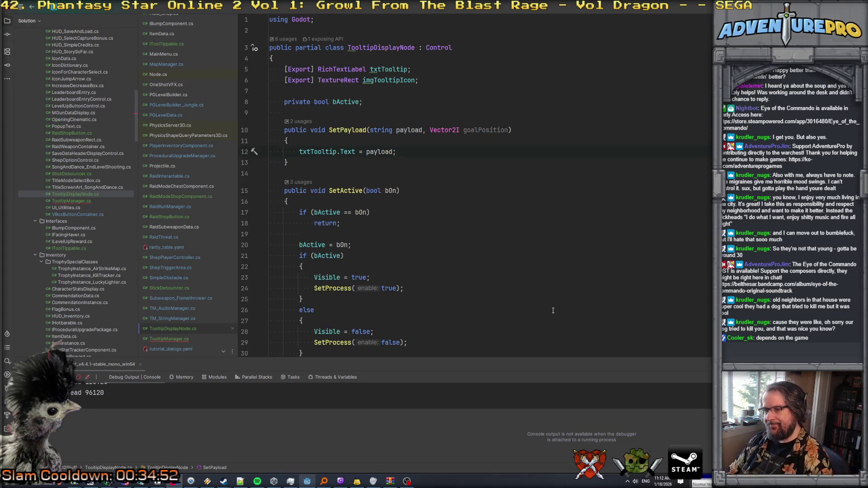
pyautogui.press('Return')
pyautogui.press('Return')
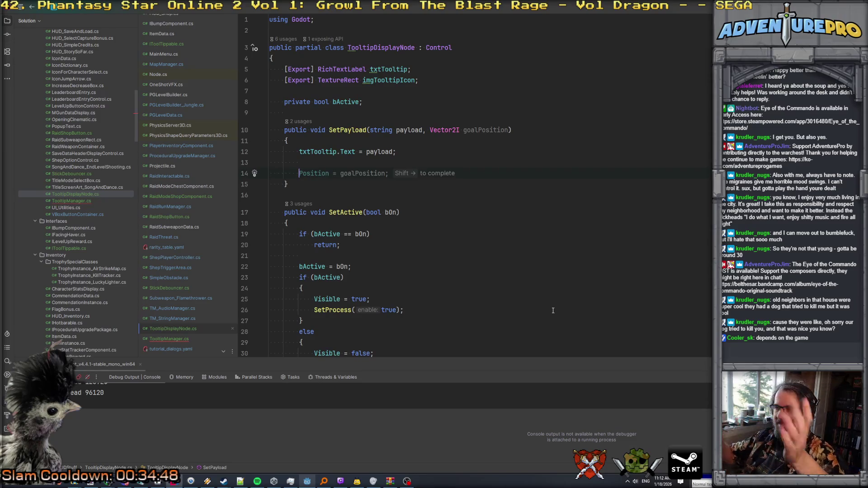
pyautogui.press('Up')
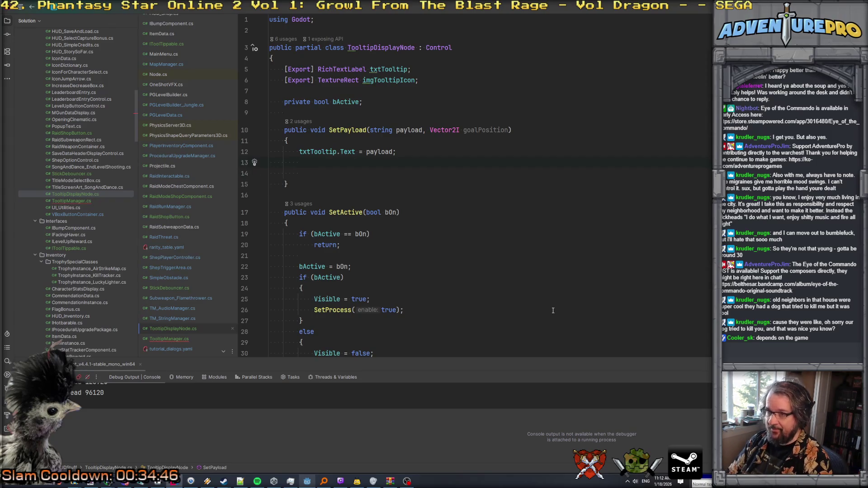
pyautogui.press('Return')
pyautogui.write('var')
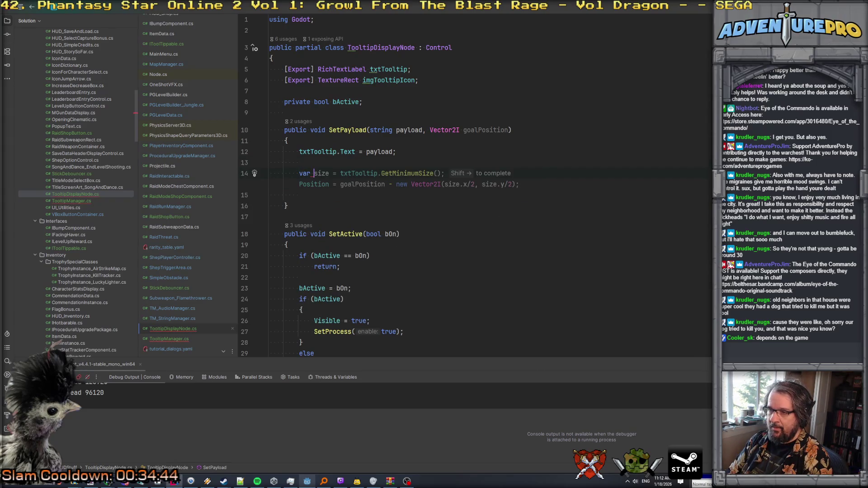
pyautogui.hotkey('shift', 'Right')
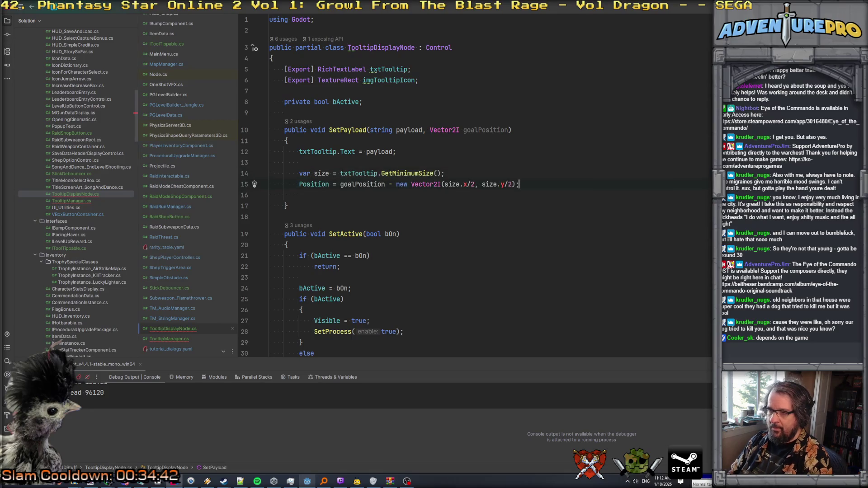
pyautogui.click(462, 174)
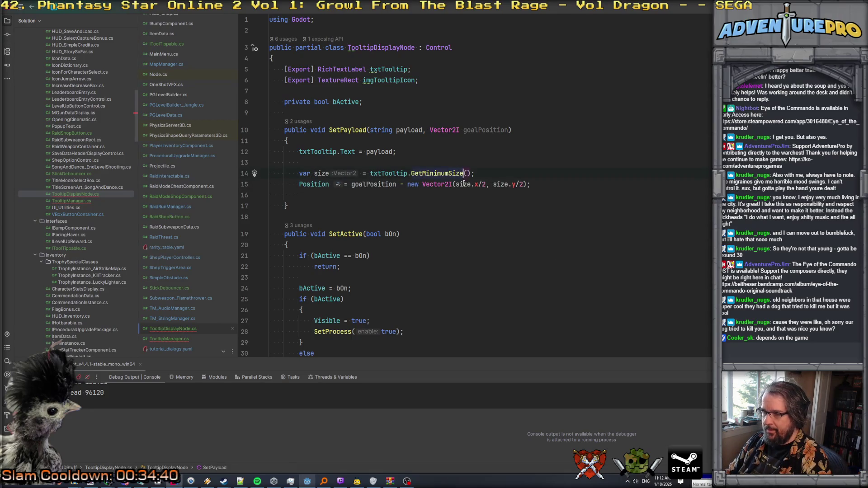
pyautogui.click(351, 185)
pyautogui.press('Up')
pyautogui.press('Up')
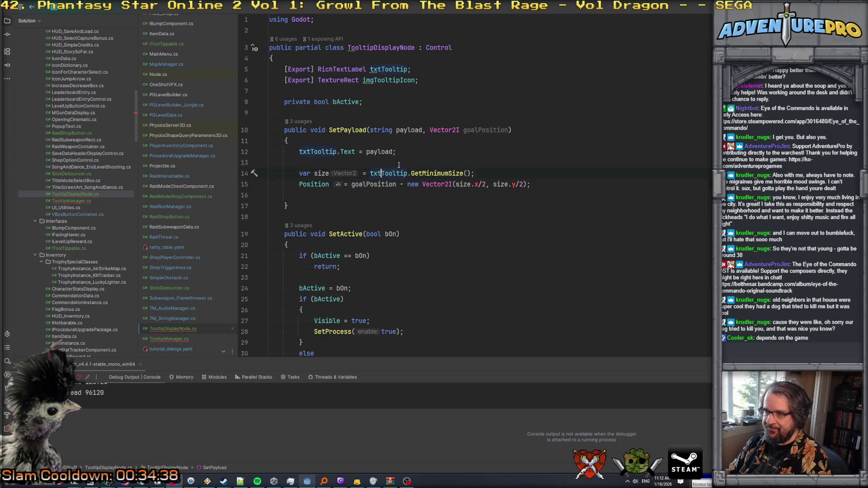
pyautogui.hotkey('ctrl', 'y')
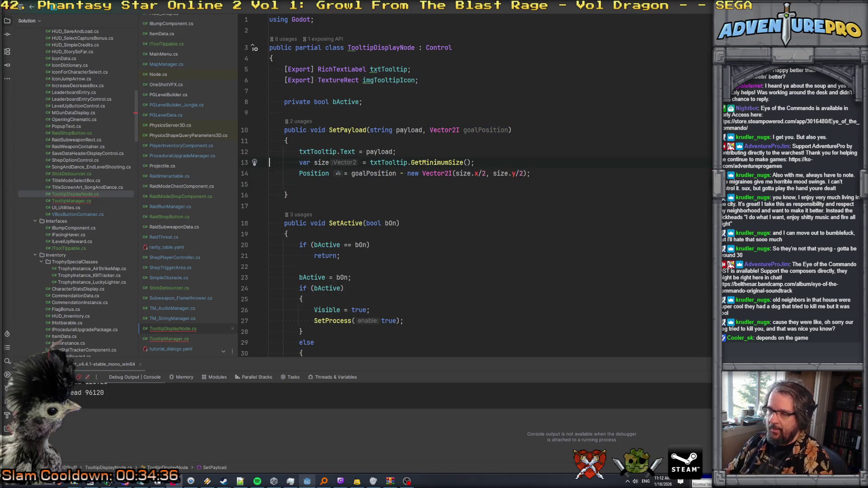
pyautogui.doubleClick(426, 163)
pyautogui.write('Si')
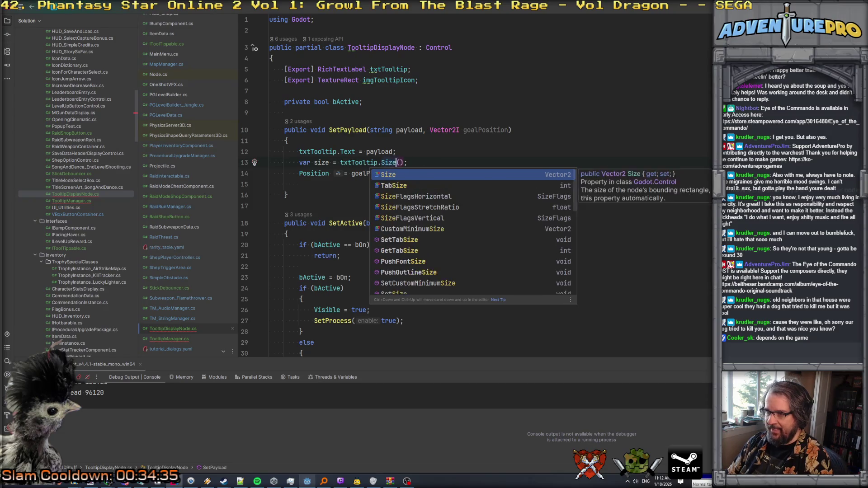
pyautogui.press('Tab')
# Step: Rewrite the Position line to clamp X with Mathf.Min(goalPosition.x, 480.0 - size.X)
pyautogui.press('Down')
pyautogui.press('Down')
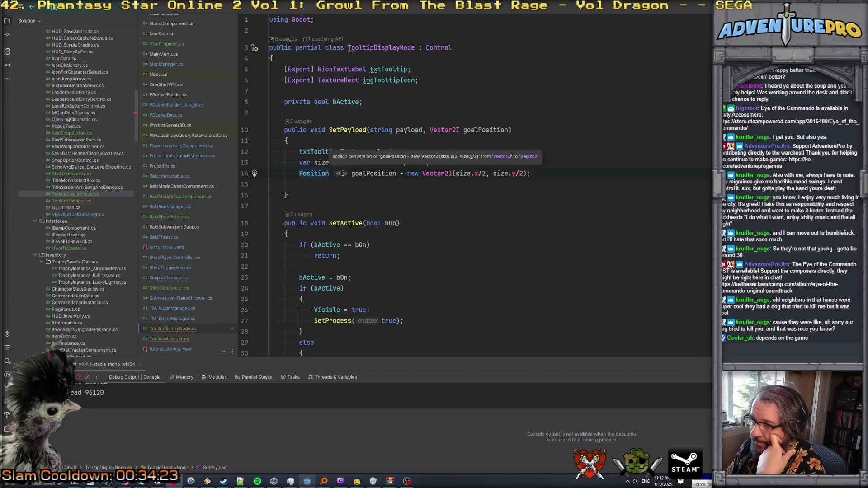
pyautogui.moveTo(332, 174); pyautogui.dragTo(564, 174)
pyautogui.write('.X = ')
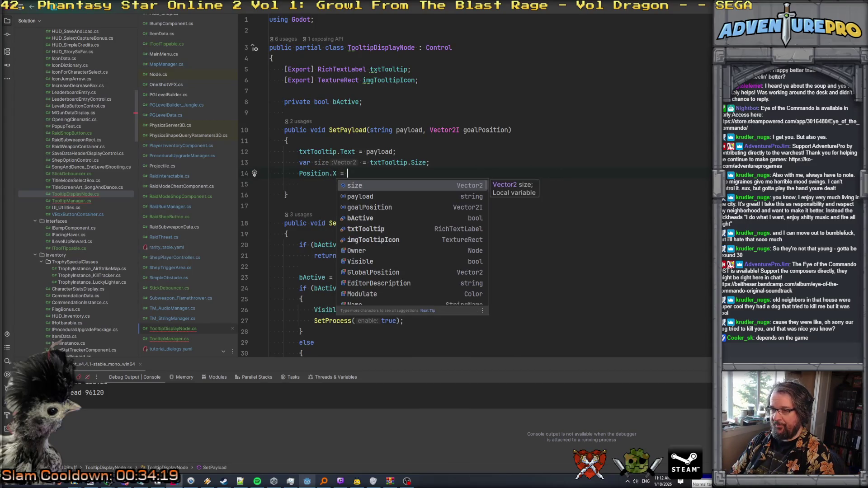
pyautogui.write('Mathf.mi')
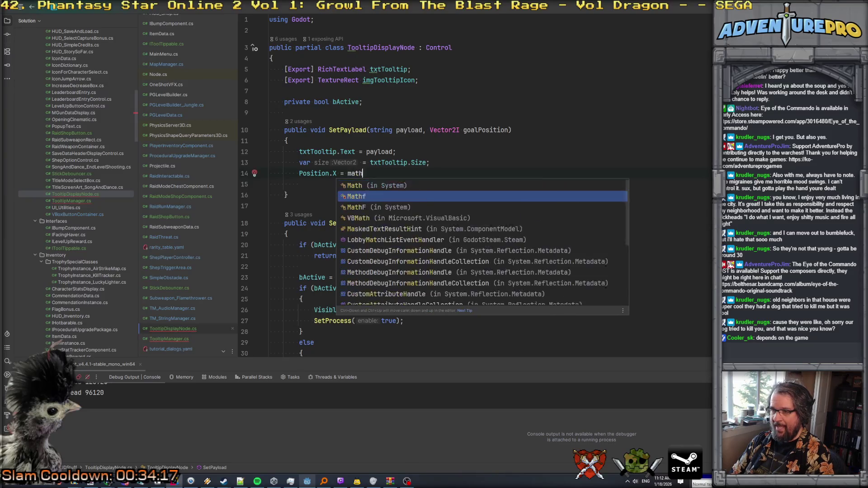
pyautogui.press('Return')
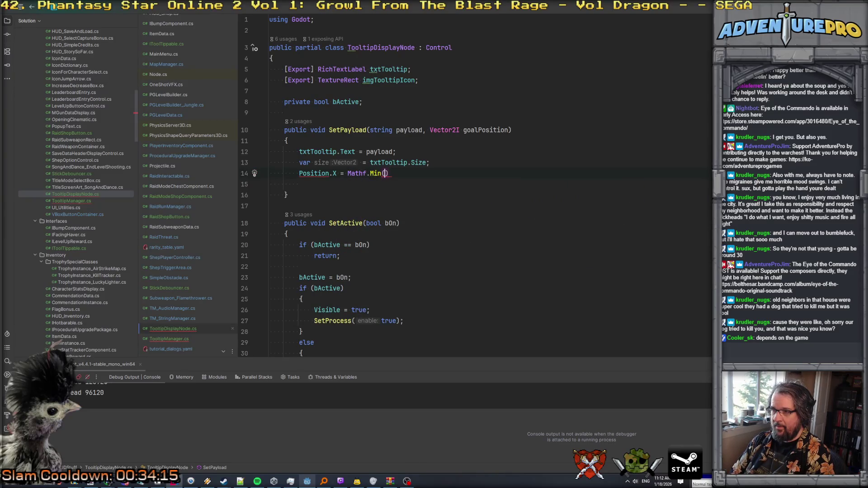
pyautogui.write('goalPosition.x')
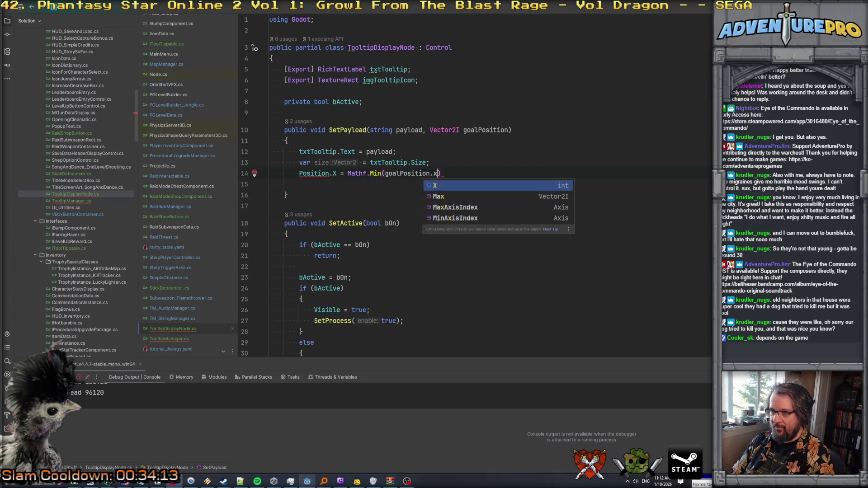
pyautogui.write(',')
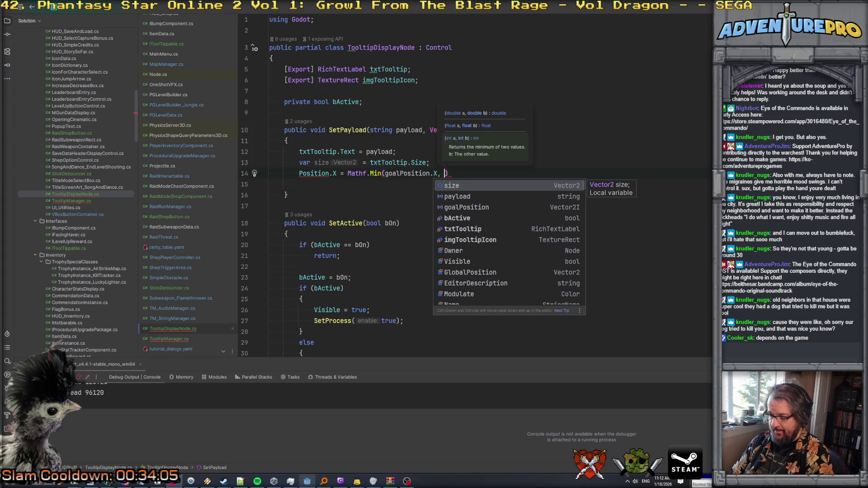
pyautogui.write('480.0 -')
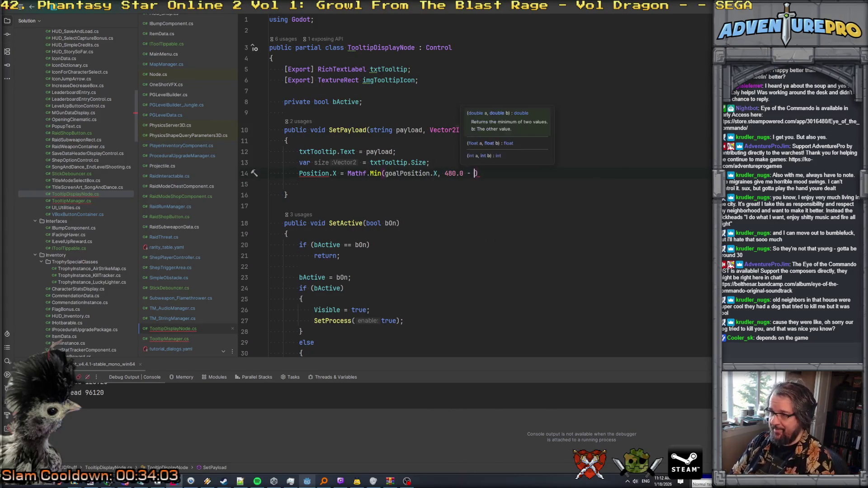
pyautogui.write(' size')
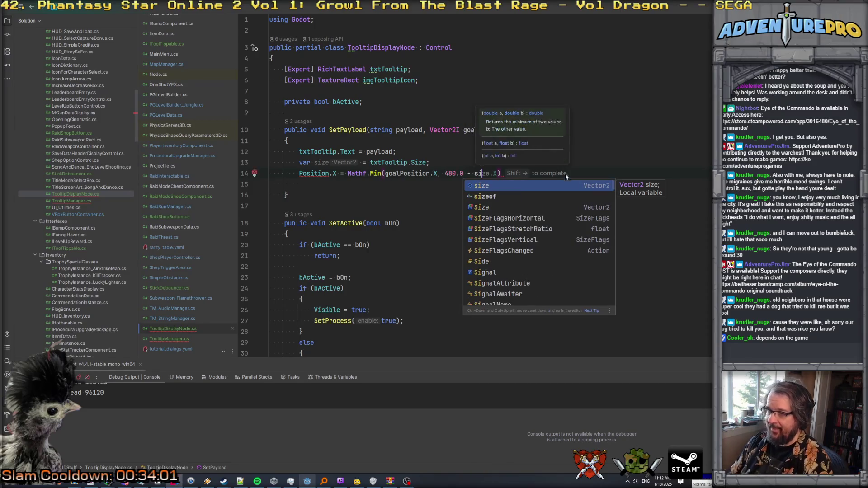
pyautogui.write('.X;')
# Step: Retarget the assignment to GlobalPosition = new Vector2(...) wrapping the Mathf.Min expression
pyautogui.click(287, 140)
pyautogui.press('Return')
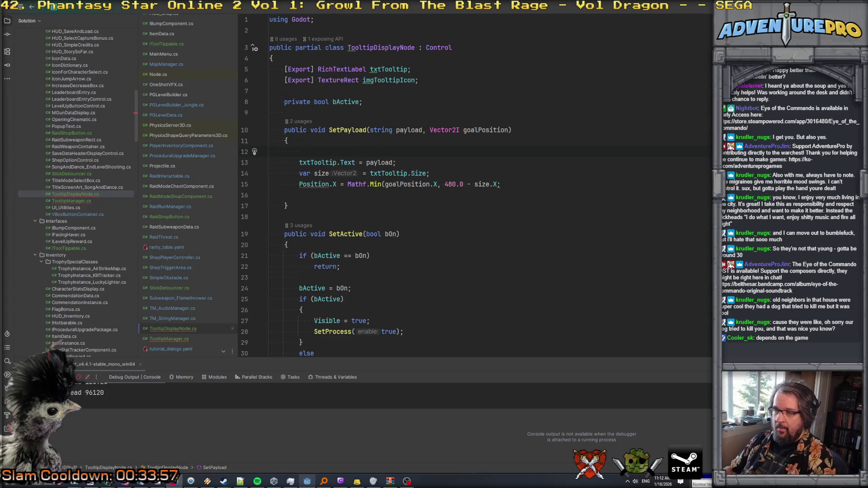
pyautogui.scroll(-1, 497, 153)
pyautogui.click(497, 152)
pyautogui.write(');')
pyautogui.click(335, 152)
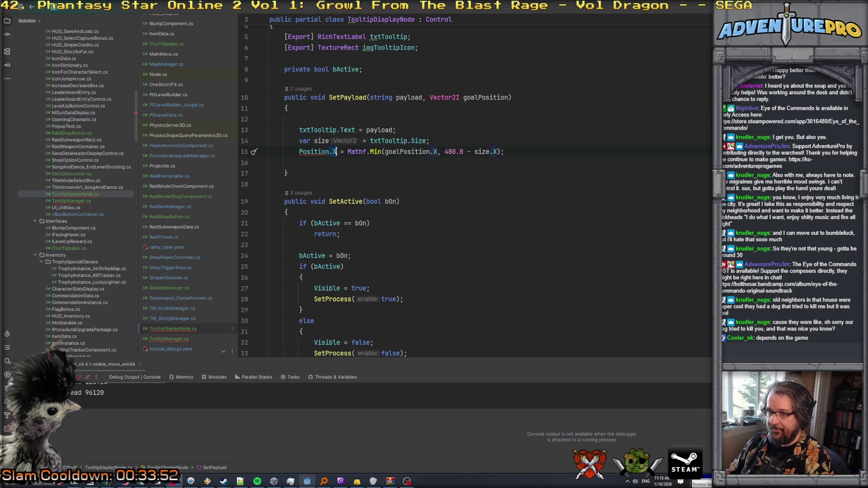
pyautogui.press('BackSpace')
pyautogui.press('BackSpace')
pyautogui.press('BackSpace')
pyautogui.write('Globa')
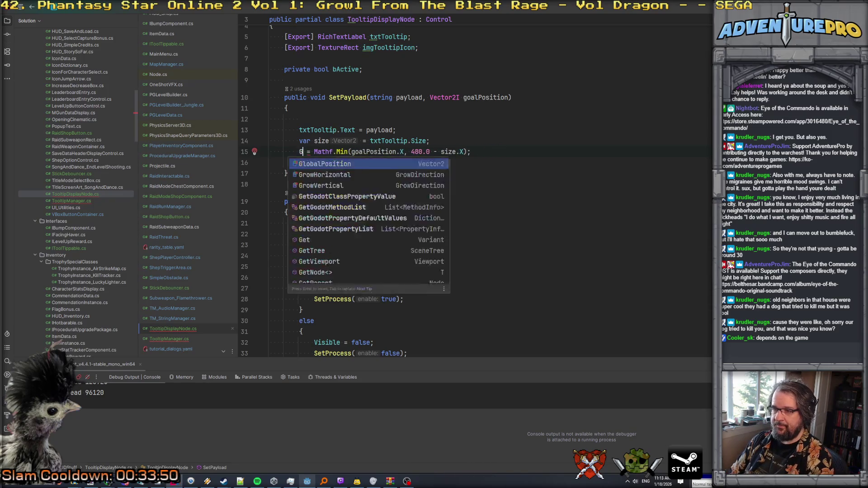
pyautogui.press('Return')
pyautogui.press('Right')
pyautogui.press('Right')
pyautogui.write('new V')
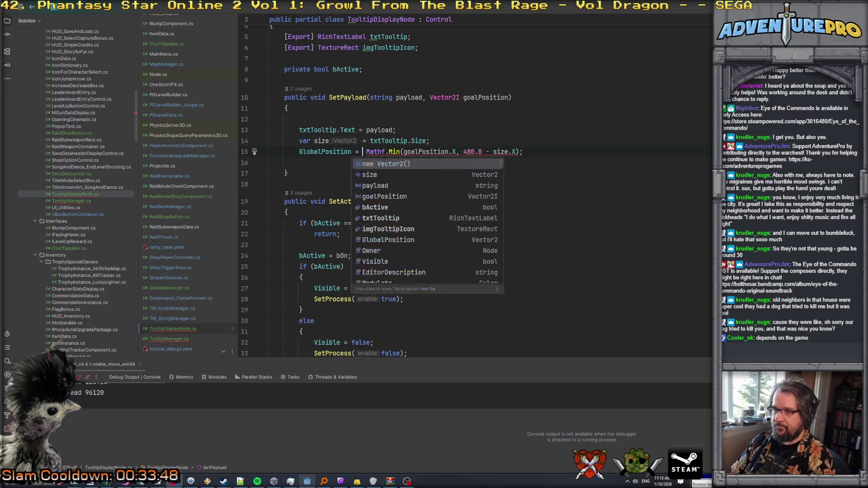
pyautogui.write('ector2(')
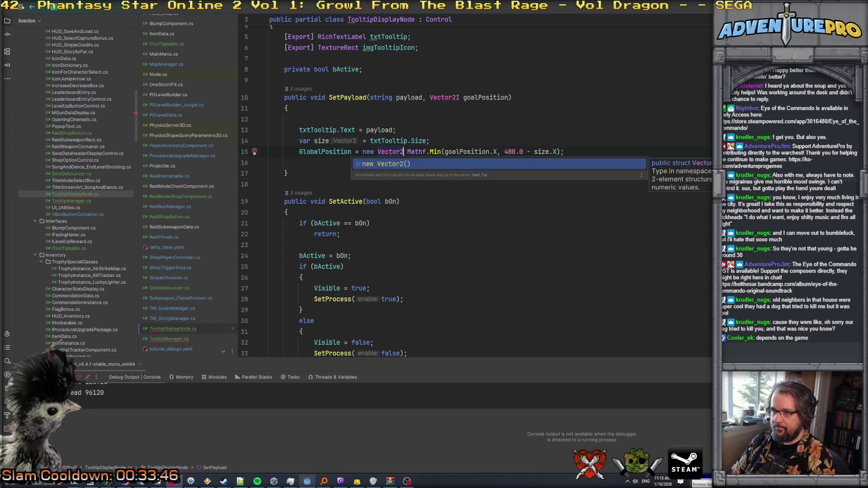
pyautogui.press('Escape')
# Step: Put the Mathf.Min X clamp on its own line and duplicate it for Y
pyautogui.press('Return')
pyautogui.press('Down')
pyautogui.press('Up')
pyautogui.press('End')
pyautogui.press('BackSpace')
pyautogui.write(',')
pyautogui.press('Return')
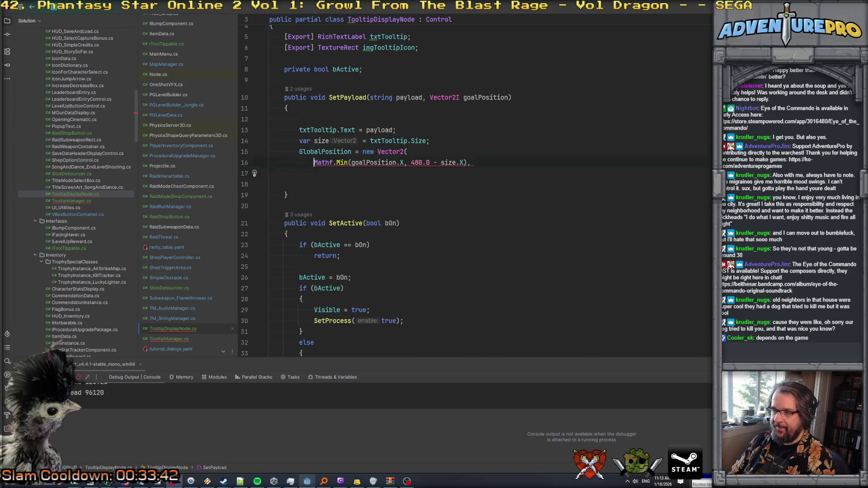
pyautogui.hotkey('ctrl', 'c')
pyautogui.hotkey('ctrl', 'v')
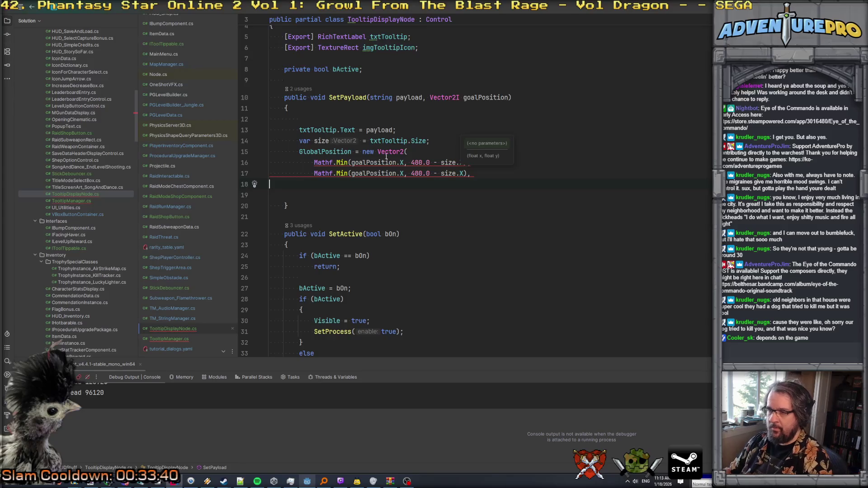
# Step: Change the copied line to clamp goalPosition.Y against 320 - size.Y and close the parentheses
pyautogui.doubleClick(402, 173)
pyautogui.write('Y')
pyautogui.press('Escape')
pyautogui.click(418, 174)
pyautogui.press('BackSpace')
pyautogui.press('BackSpace')
pyautogui.write('32')
pyautogui.doubleClick(461, 174)
pyautogui.write('Y')
pyautogui.press('Right')
pyautogui.press('Delete')
pyautogui.write(')')
# Step: Mark 480.0 and 320.0 as float literals, then start a screen variable above the size line
pyautogui.press('Up')
pyautogui.hotkey('alt', 'Return')
pyautogui.press('Return')
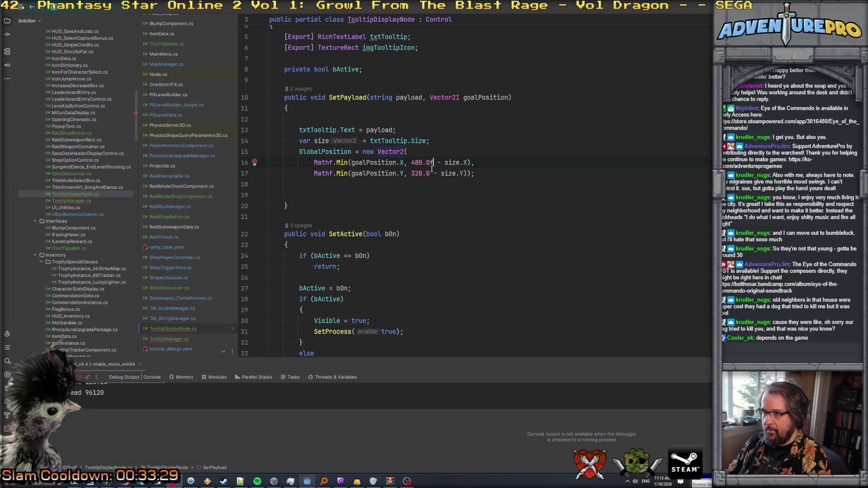
pyautogui.write('f')
pyautogui.click(454, 156)
pyautogui.click(448, 143)
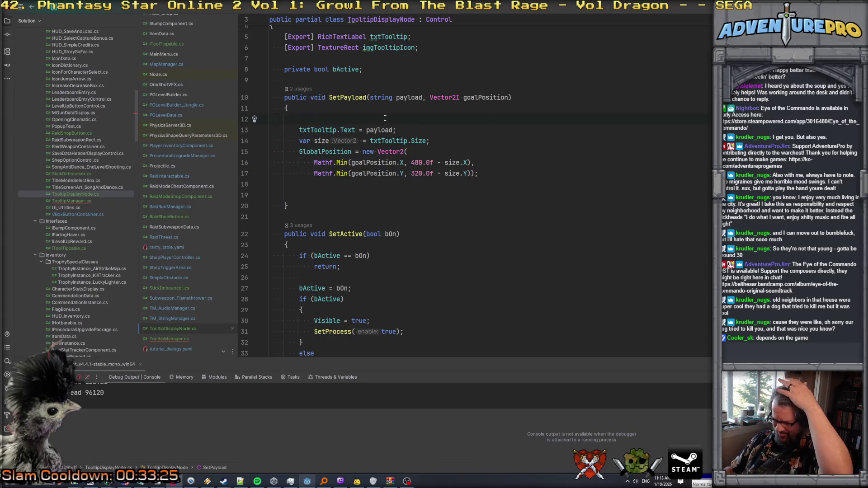
pyautogui.write('var screenSize')
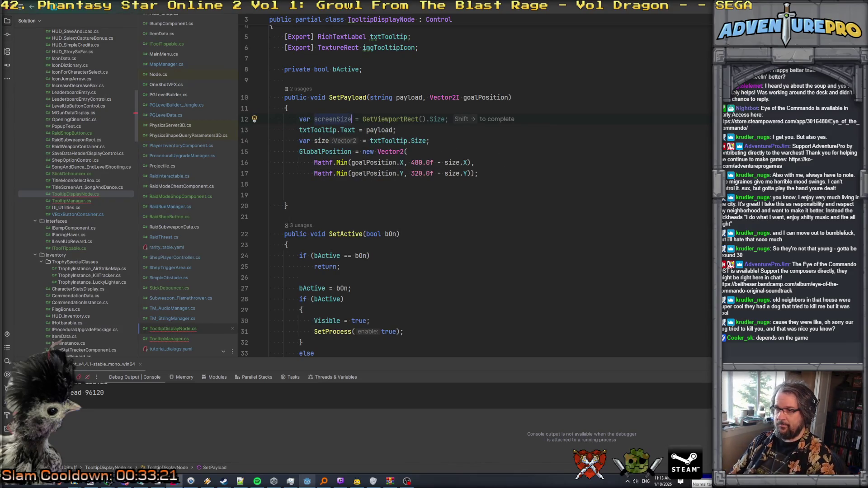
# Step: Accept the screenSize from GetViewportRect suggestion and search the solution for GetViewportRect
pyautogui.hotkey('shift', 'Right')
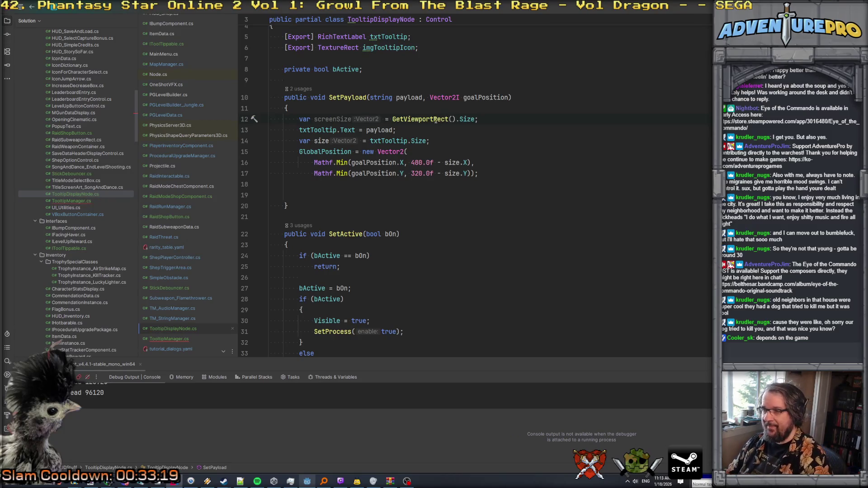
pyautogui.doubleClick(435, 119)
pyautogui.hotkey('ctrl', 'shift', 'f')
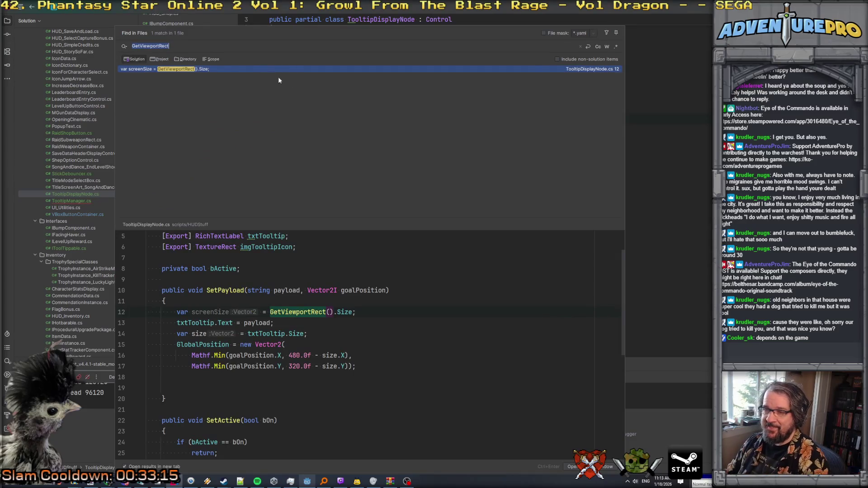
pyautogui.press('Escape')
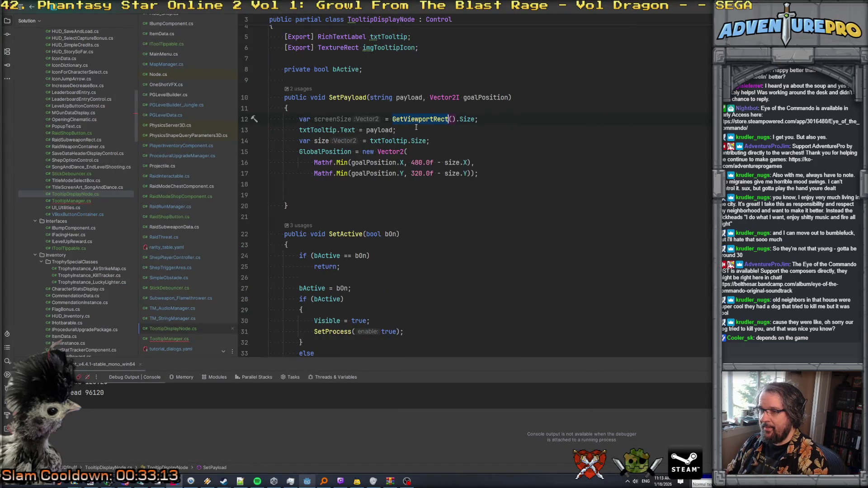
# Step: Find other uses of 480 and copy the magicNumberWindowRes declaration from ShepPlayerController.cs
pyautogui.moveTo(410, 163); pyautogui.dragTo(422, 162)
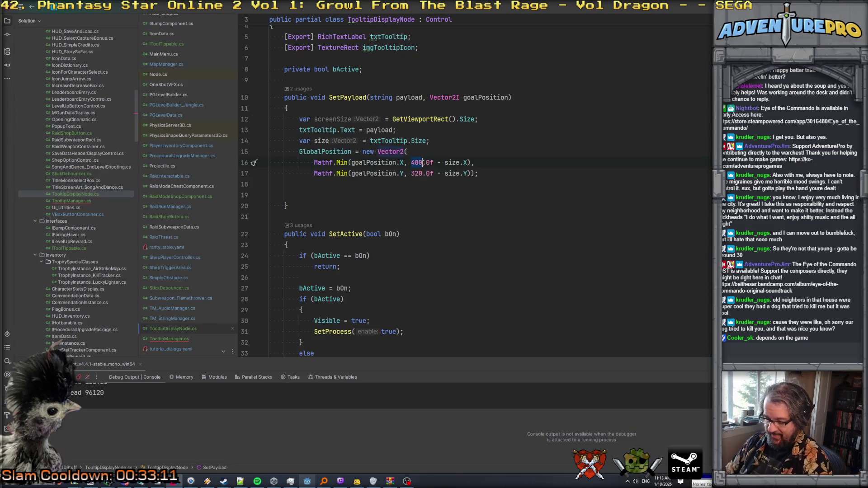
pyautogui.hotkey('ctrl', 'shift', 'f')
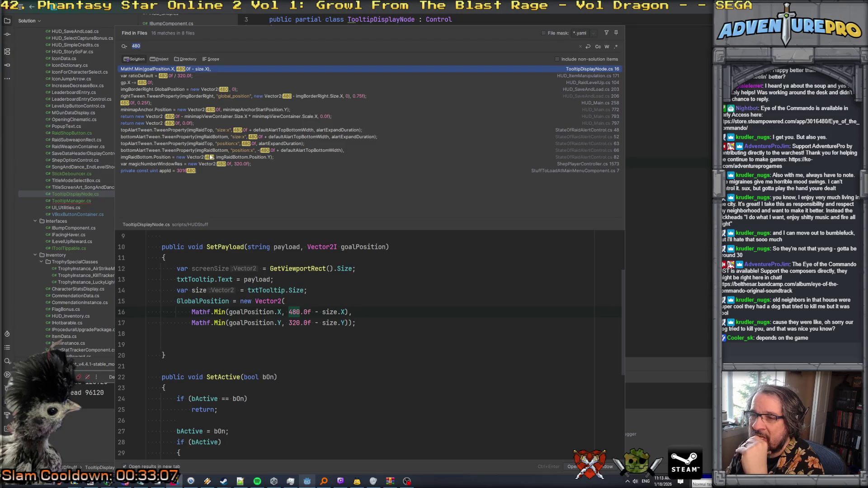
pyautogui.click(166, 163)
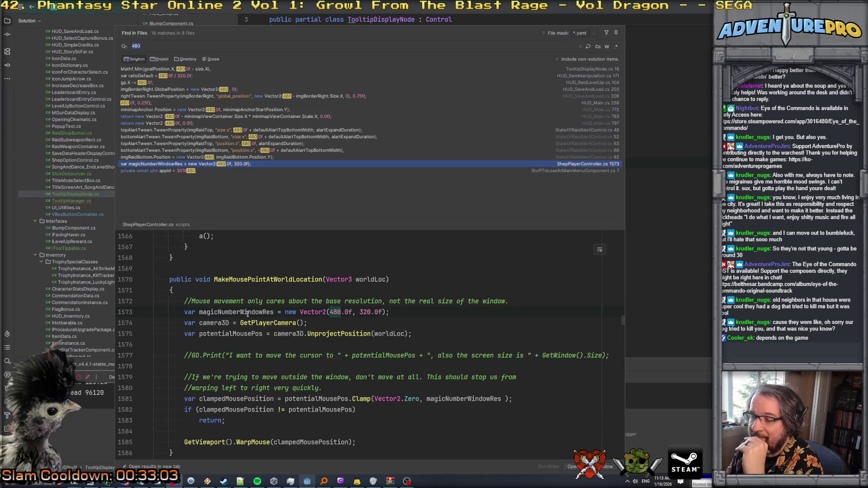
pyautogui.moveTo(185, 312); pyautogui.dragTo(391, 317)
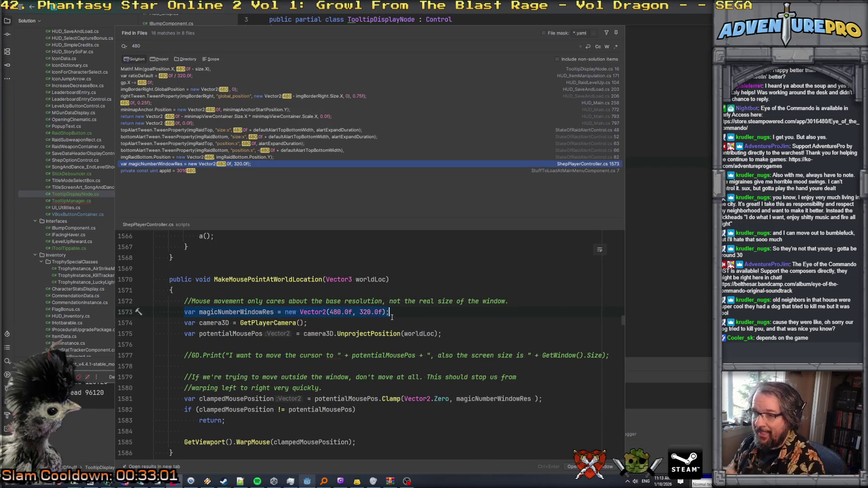
pyautogui.press('Escape')
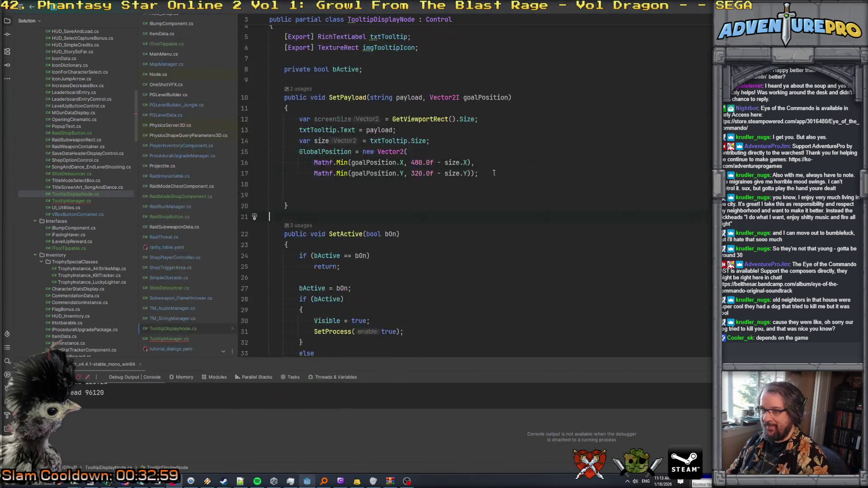
# Step: Replace the screenSize line with magicNumberWindowRes and clamp against its .X and .Y
pyautogui.moveTo(479, 119); pyautogui.dragTo(299, 119)
pyautogui.hotkey('ctrl', 'v')
pyautogui.doubleClick(377, 120)
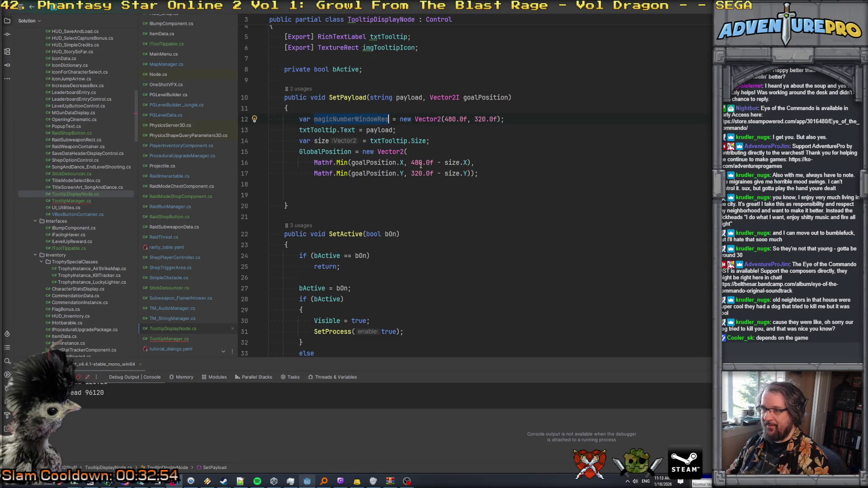
pyautogui.moveTo(411, 162)
pyautogui.mouseDown()
pyautogui.moveTo(433, 162)
pyautogui.moveTo(434, 173)
pyautogui.mouseUp()
pyautogui.hotkey('ctrl', 'v')
pyautogui.hotkey('ctrl', 'v')
pyautogui.write('.Y')
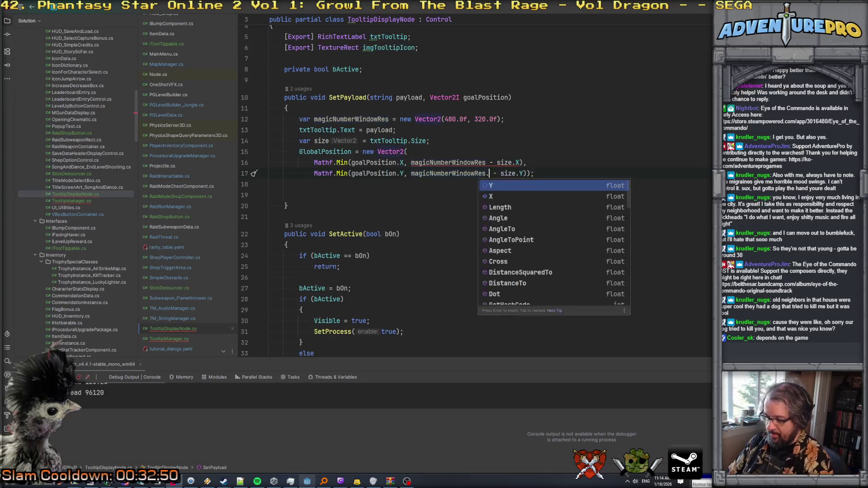
pyautogui.click(486, 163)
pyautogui.write('.X')
pyautogui.press('Down')
pyautogui.press('Down')
# Step: Trim the extra blank lines below the clamp, leaving one, then go to TooltipManager.cs
pyautogui.hotkey('shift', 'Down')
pyautogui.press('Delete')
pyautogui.press('Delete')
pyautogui.press('Return')
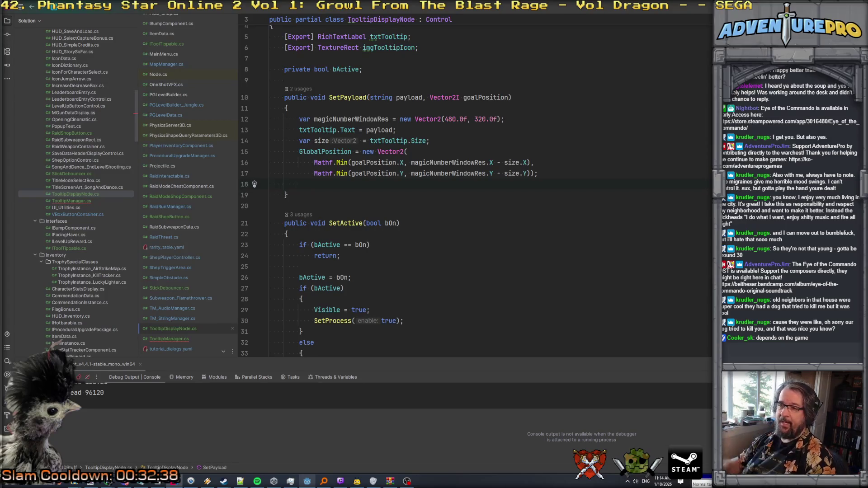
pyautogui.click(181, 338)
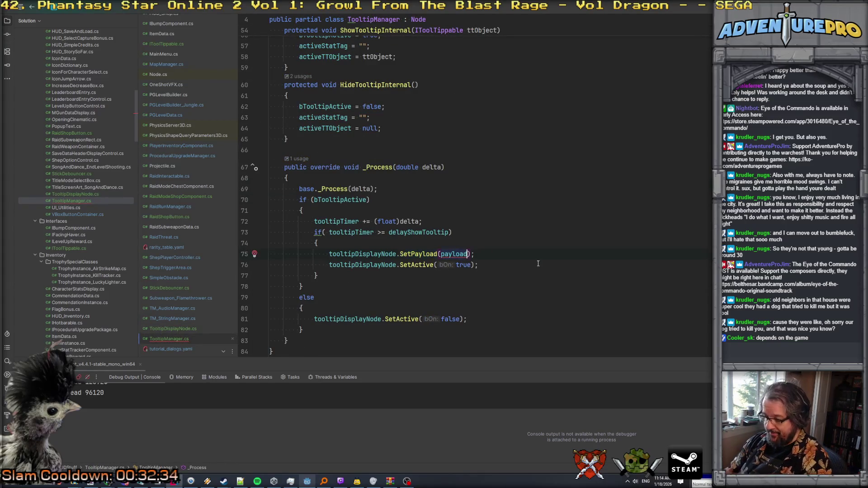
# Step: Add a GameManager mouse-position argument to SetPayload, finding MousePosition via Find in Files
pyautogui.write(', G')
pyautogui.write('ameManager.GetGameManager().')
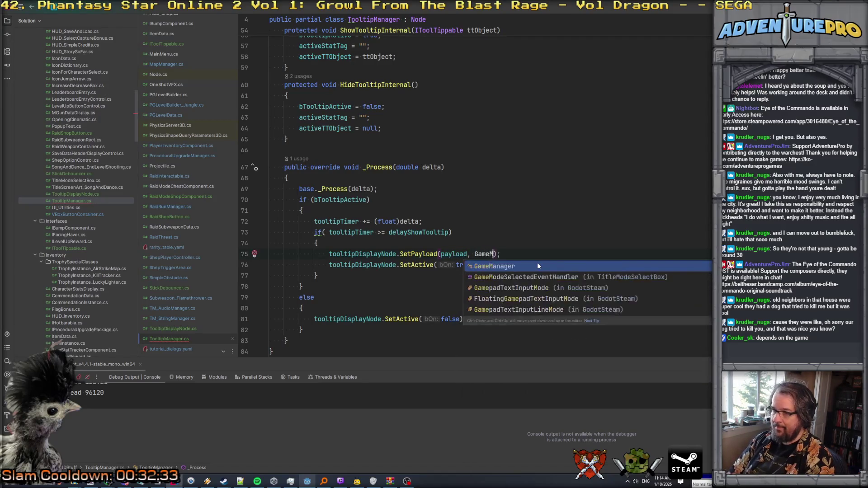
pyautogui.write('mous')
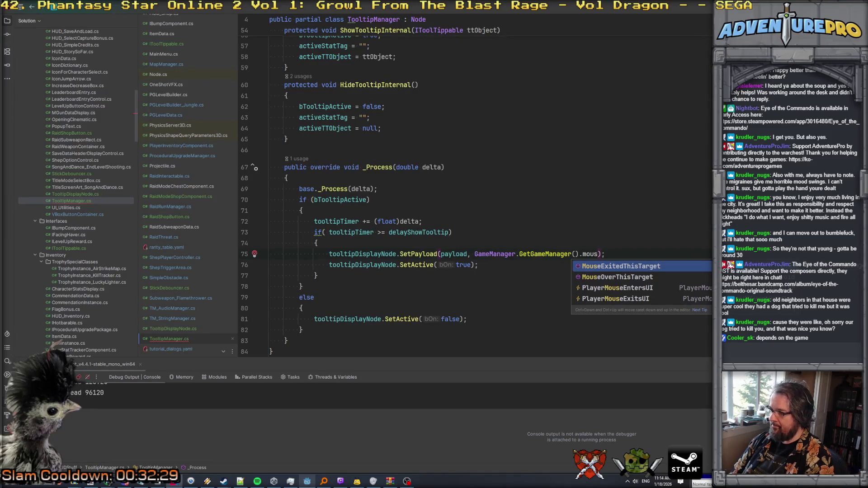
pyautogui.press('BackSpace')
pyautogui.press('BackSpace')
pyautogui.press('BackSpace')
pyautogui.write('cl')
pyautogui.press('BackSpace')
pyautogui.press('BackSpace')
pyautogui.hotkey('ctrl', 'shift', 'f')
pyautogui.write('getmouse')
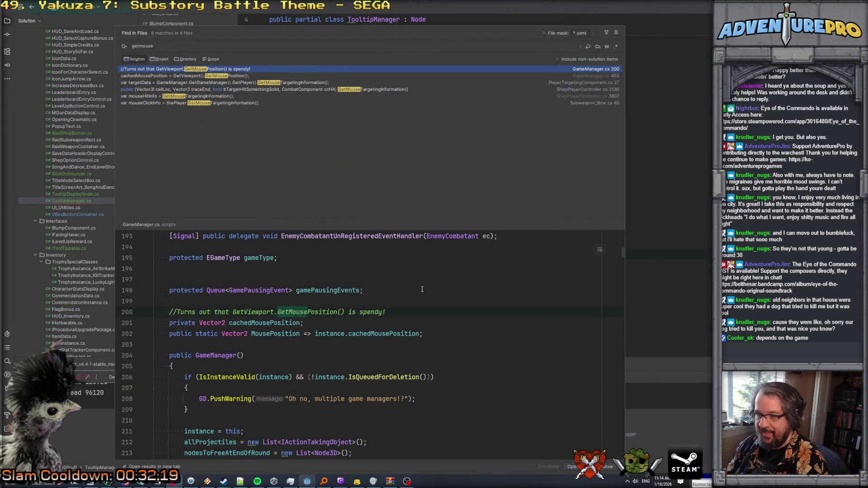
pyautogui.doubleClick(278, 334)
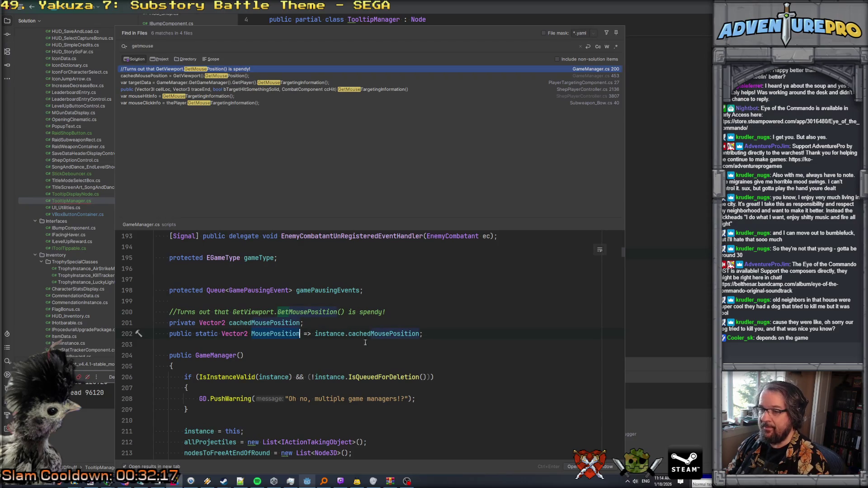
pyautogui.press('Escape')
pyautogui.write('.')
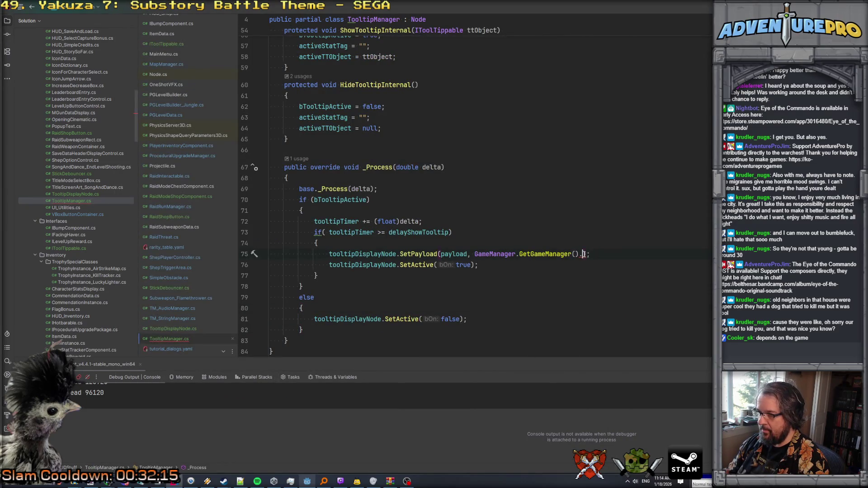
pyautogui.hotkey('ctrl', 'v')
# Step: Drop GetGameManager() so the call uses the static GameManager.MousePosition
pyautogui.moveTo(607, 253)
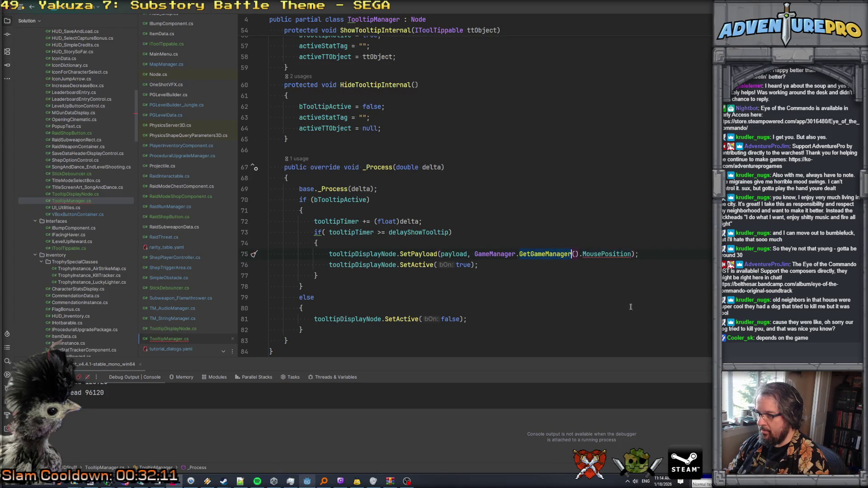
pyautogui.hotkey('ctrl', 'BackSpace')
pyautogui.press('Delete')
pyautogui.press('Delete')
pyautogui.press('Delete')
pyautogui.press('Up')
pyautogui.press('Down')
pyautogui.press('End')
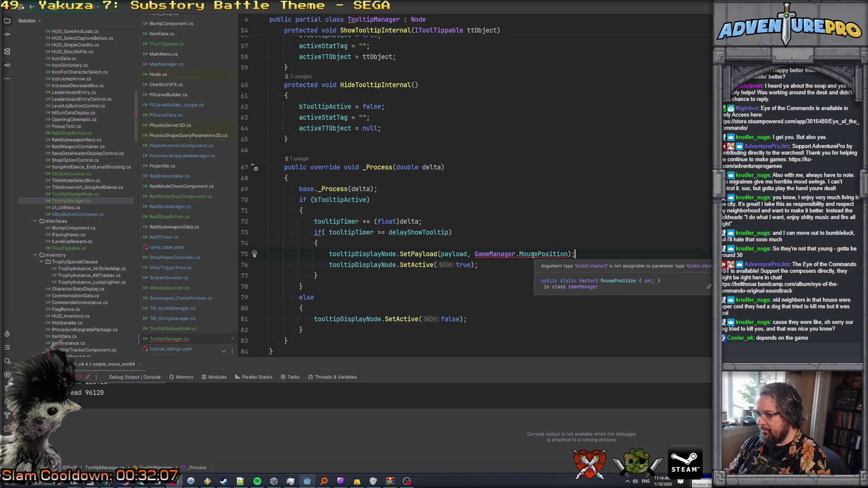
# Step: Change SetPayload's goalPosition parameter from Vector2I to Vector2, then return to the call
pyautogui.click(533, 254)
pyautogui.keyDown('ctrl'); pyautogui.click(418, 254); pyautogui.keyUp('ctrl')
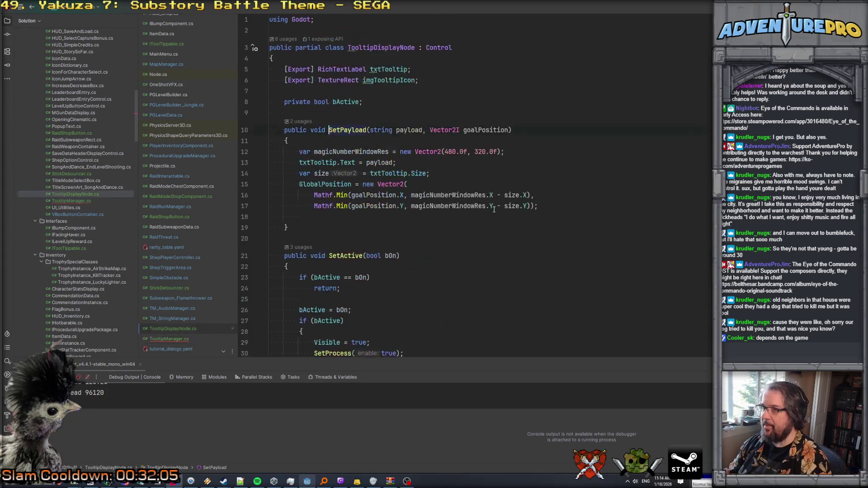
pyautogui.click(462, 131)
pyautogui.press('BackSpace')
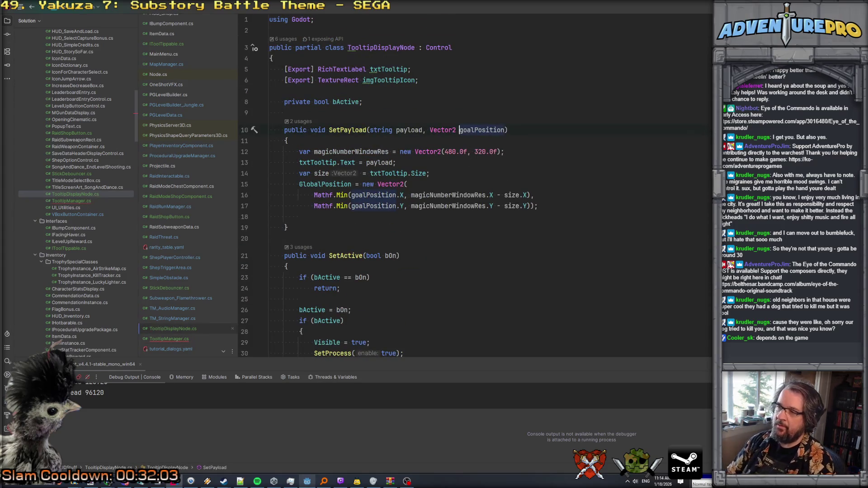
pyautogui.hotkey('ctrl', 'alt', 'Left')
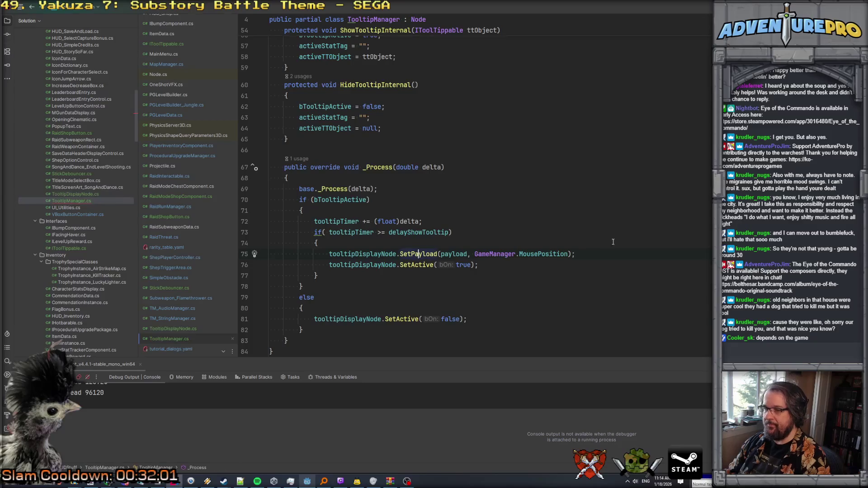
# Step: Review the delayShowTooltip condition, the tooltip-hiding call and HideTooltipInternal
pyautogui.click(436, 232)
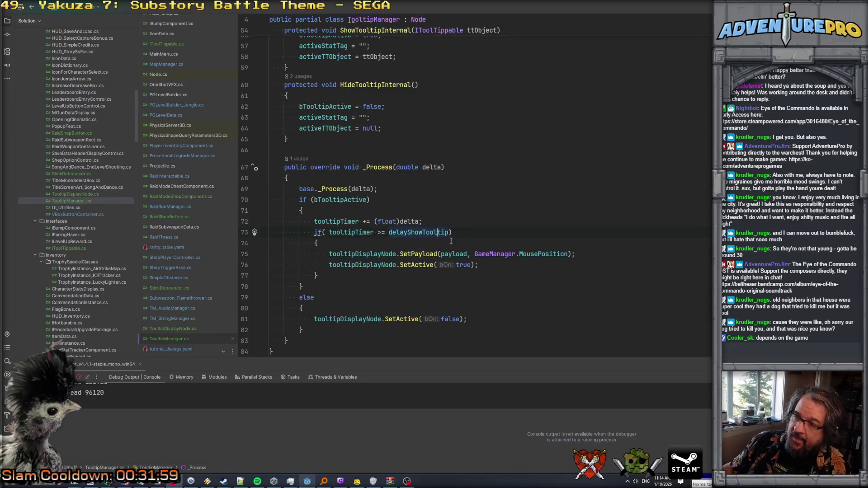
pyautogui.scroll(-1, 451, 245)
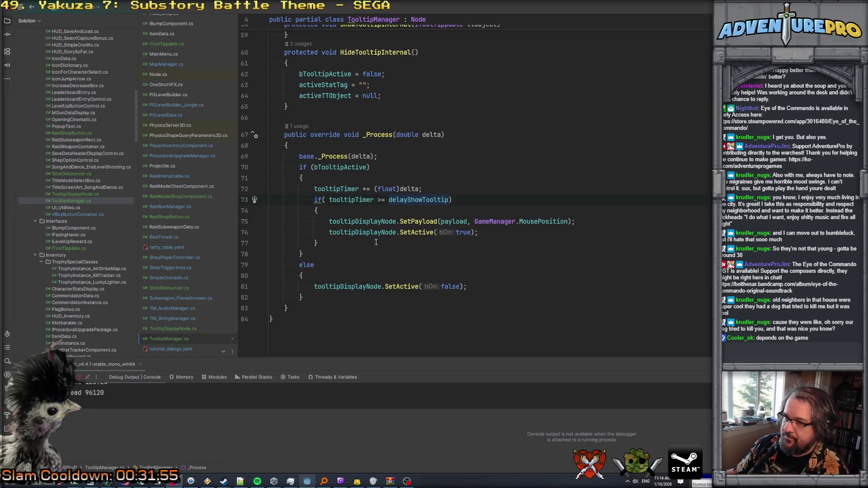
pyautogui.click(343, 286)
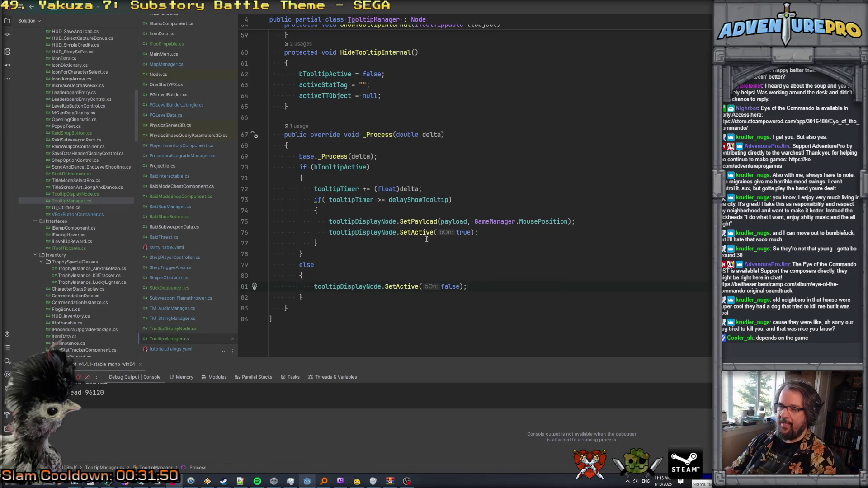
pyautogui.scroll(5, 421, 215)
pyautogui.scroll(-4, 422, 214)
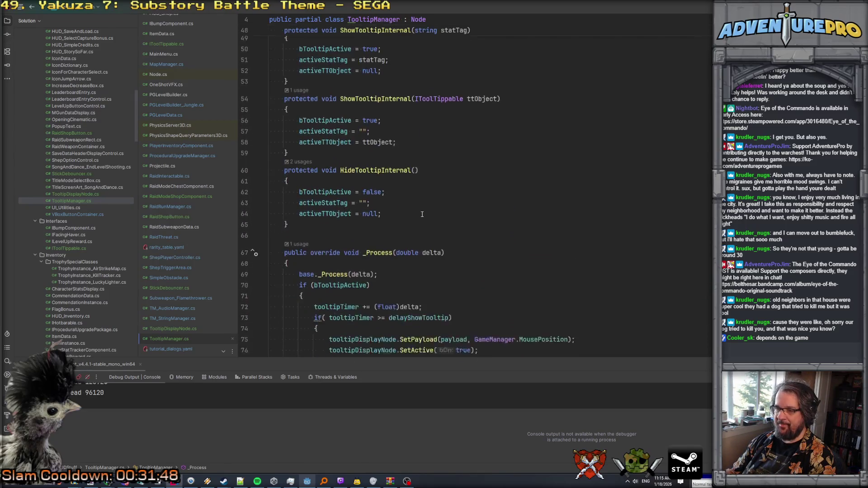
pyautogui.click(398, 140)
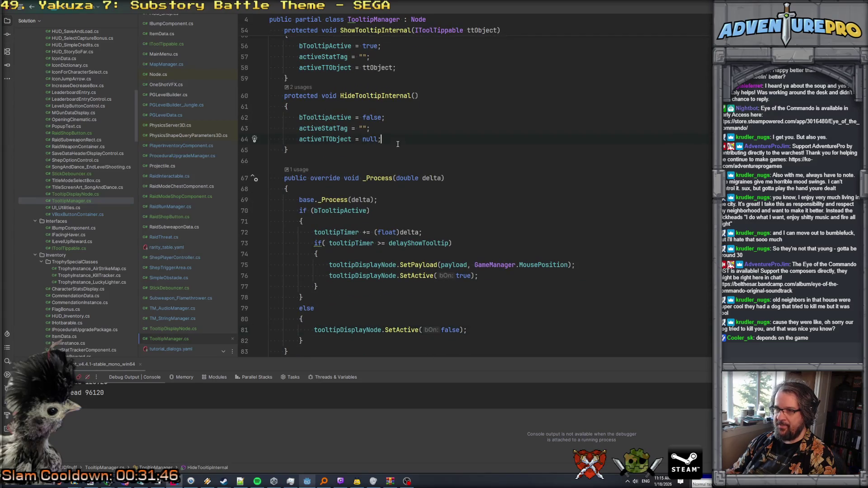
# Step: Insert 'tooltipTimer = 0.0f;' above tooltipDisplayNode.SetActive(false) in the else branch
pyautogui.scroll(-1, 397, 145)
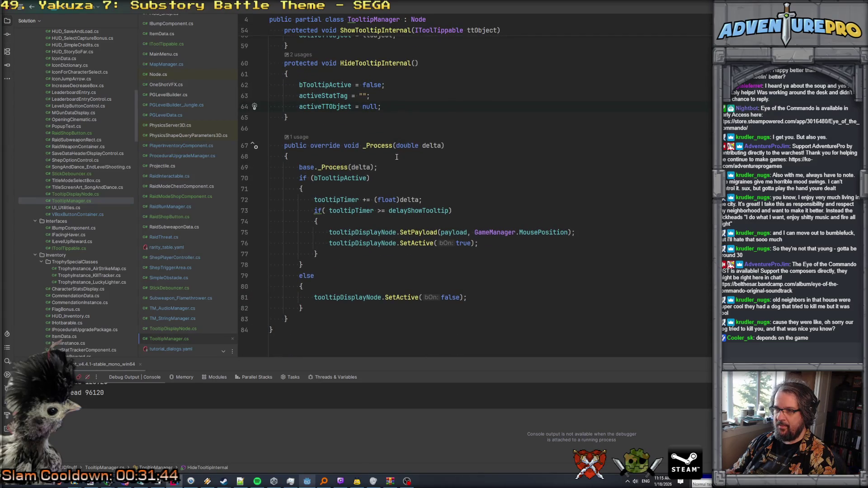
pyautogui.scroll(-1, 397, 153)
pyautogui.scroll(3, 396, 158)
pyautogui.scroll(-2, 396, 158)
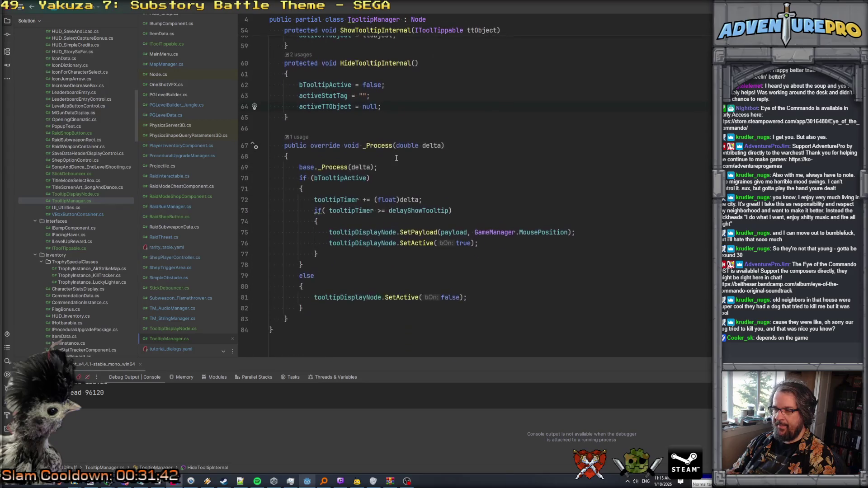
pyautogui.click(479, 296)
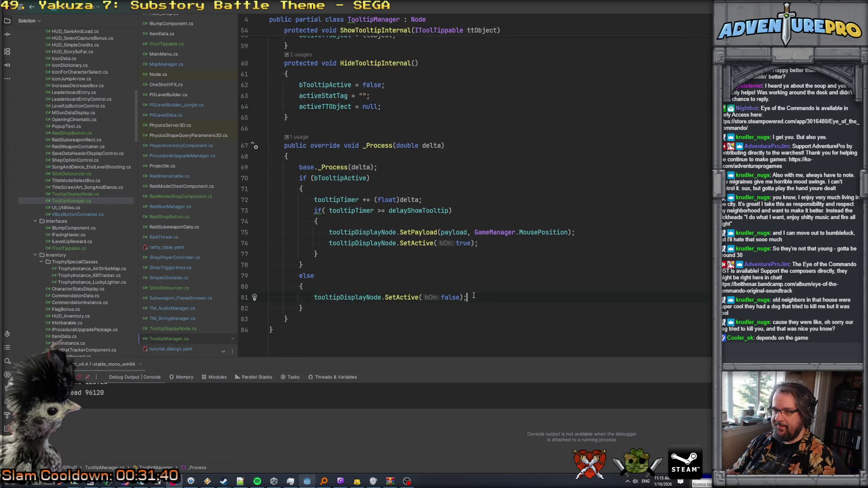
pyautogui.press('Return')
pyautogui.write('too')
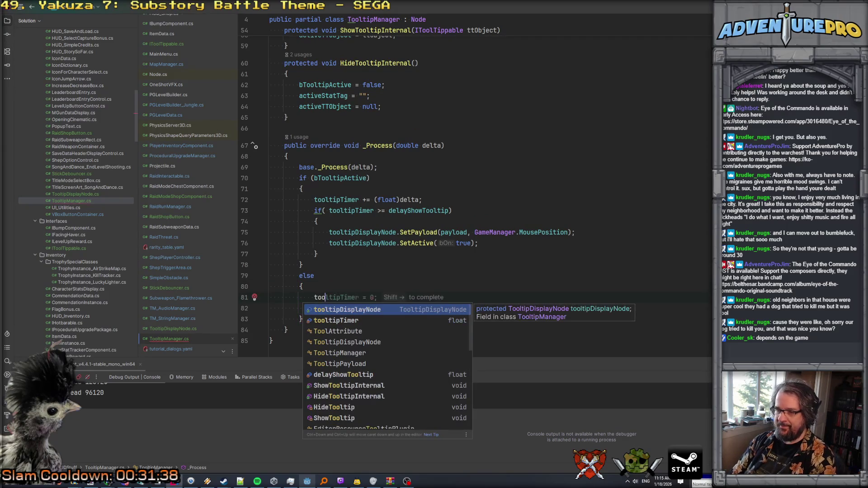
pyautogui.write('ltipTimer 0.0f;f')
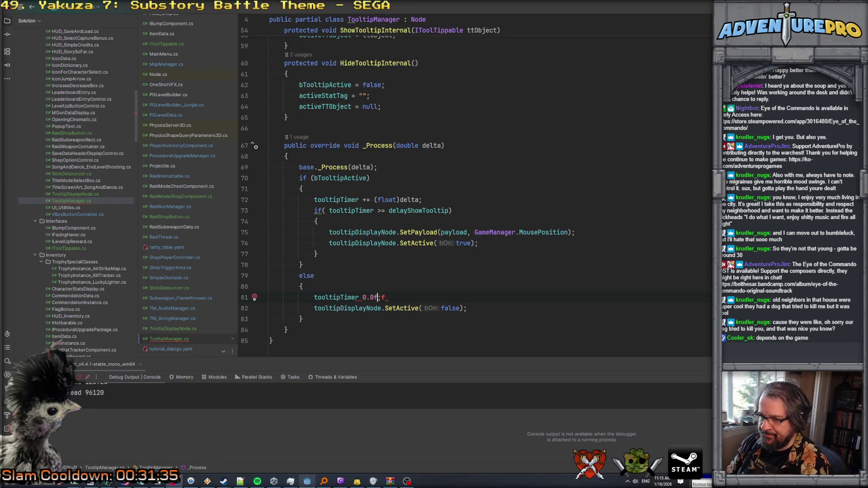
pyautogui.click(362, 297)
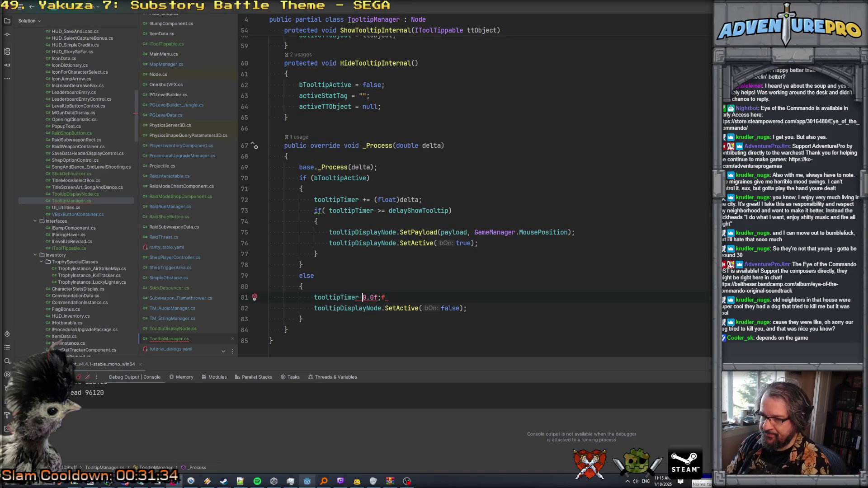
pyautogui.write('=')
pyautogui.click(369, 308)
pyautogui.press('BackSpace')
pyautogui.click(508, 232)
pyautogui.scroll(11, 459, 210)
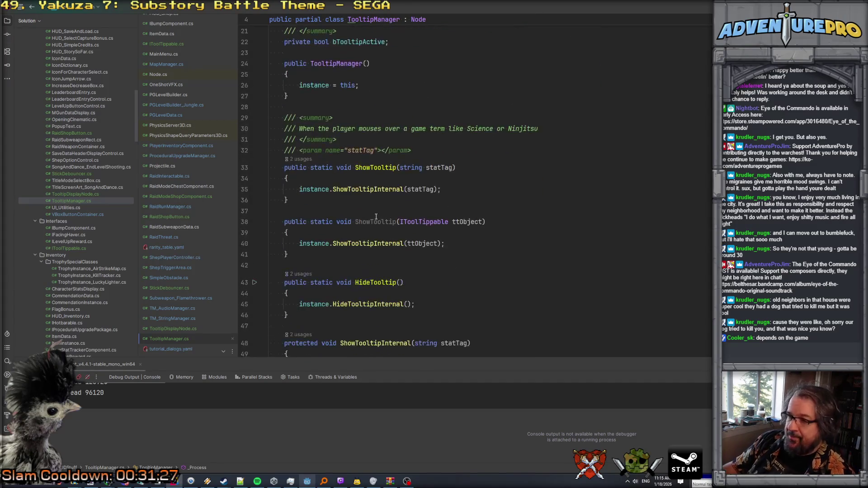
pyautogui.scroll(-13, 376, 216)
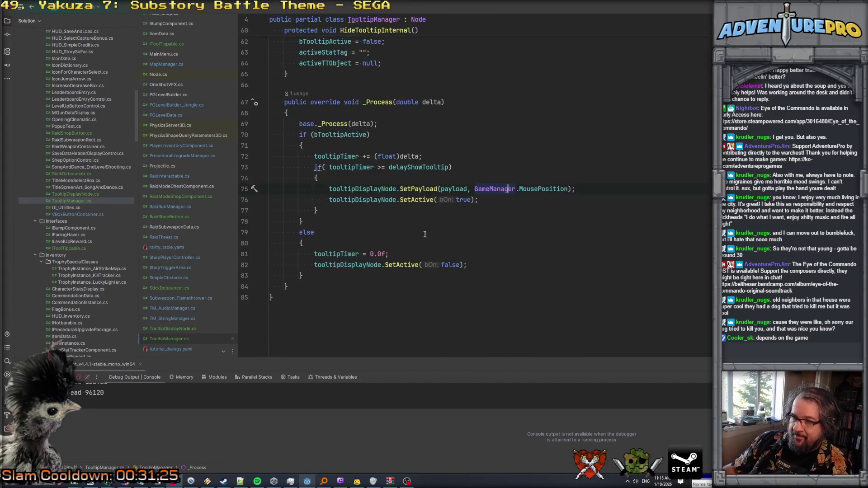
pyautogui.scroll(18, 516, 136)
pyautogui.scroll(2, 516, 135)
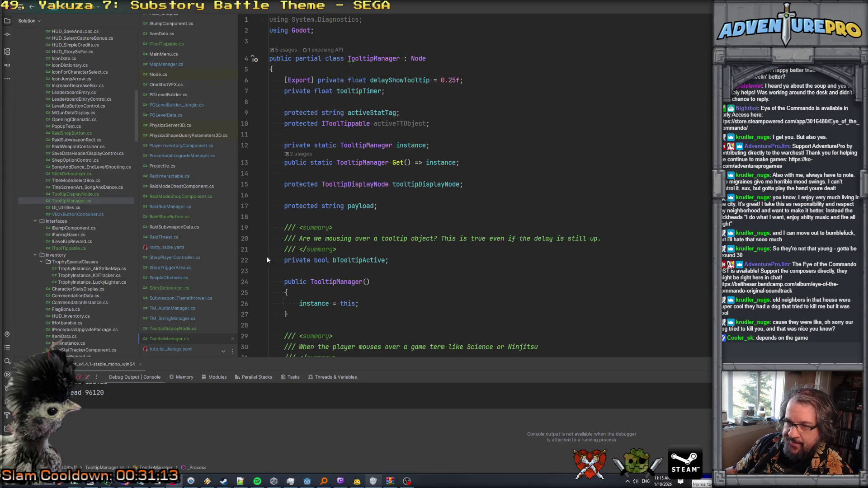
pyautogui.scroll(2, 181, 172)
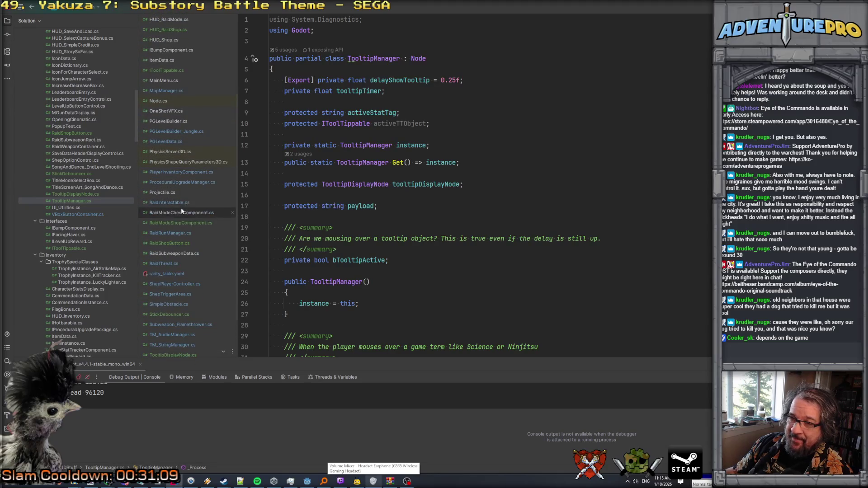
pyautogui.scroll(-10, 315, 167)
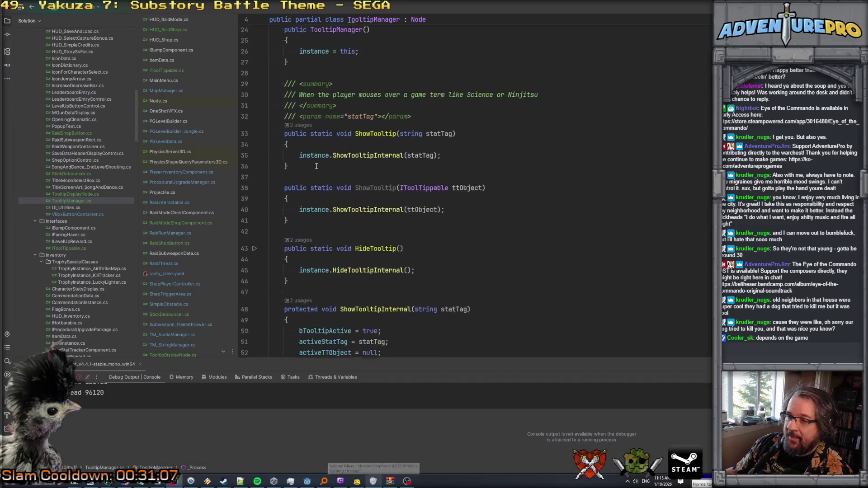
pyautogui.scroll(6, 318, 177)
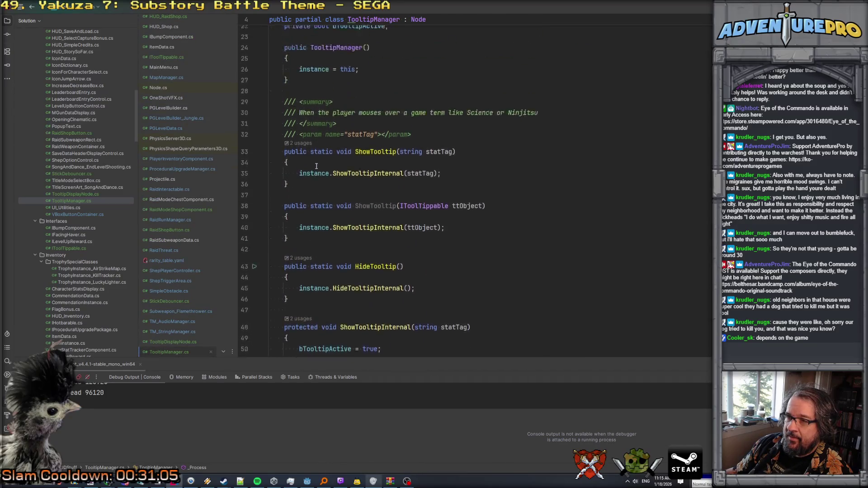
pyautogui.click(322, 188)
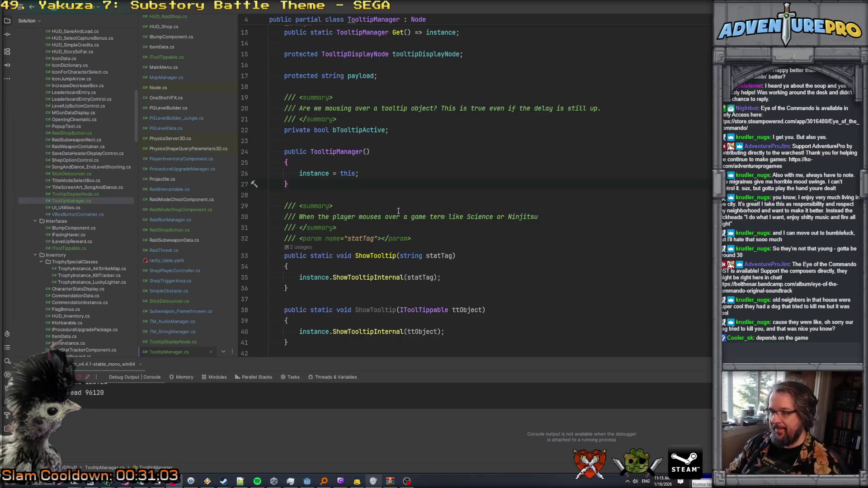
# Step: Declare 'public static void OnHoverBegin(Variant metadata)' with an empty braced body after the constructor
pyautogui.press('Return')
pyautogui.press('Return')
pyautogui.write('public static void')
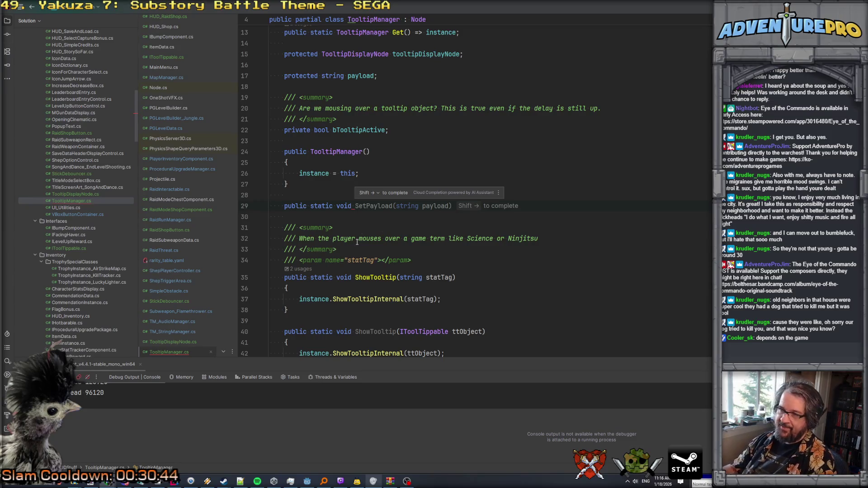
pyautogui.write('OnH')
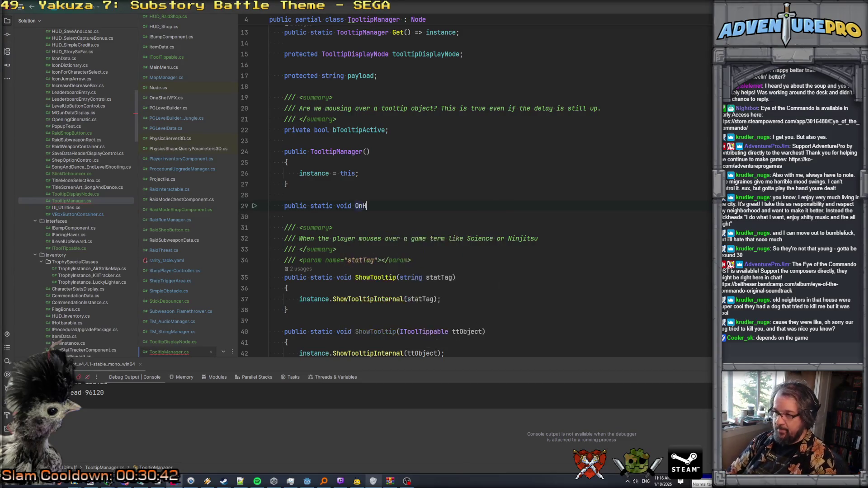
pyautogui.write('overBegi')
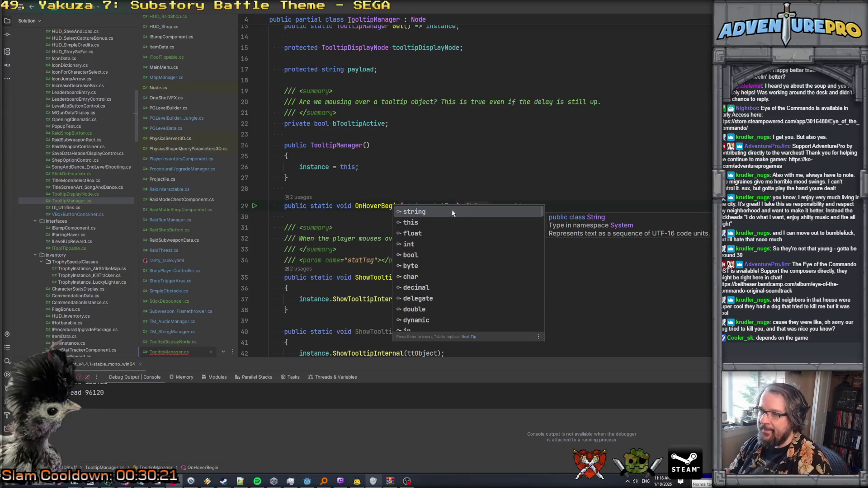
pyautogui.press('Escape')
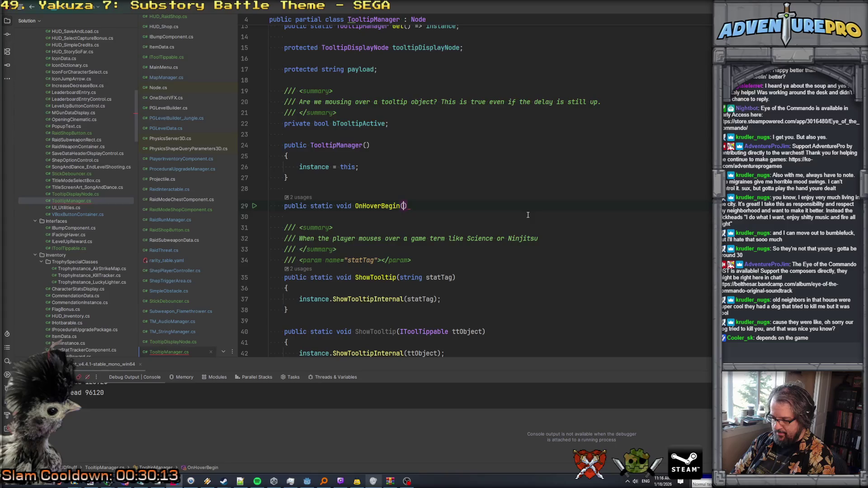
pyautogui.write('Varia')
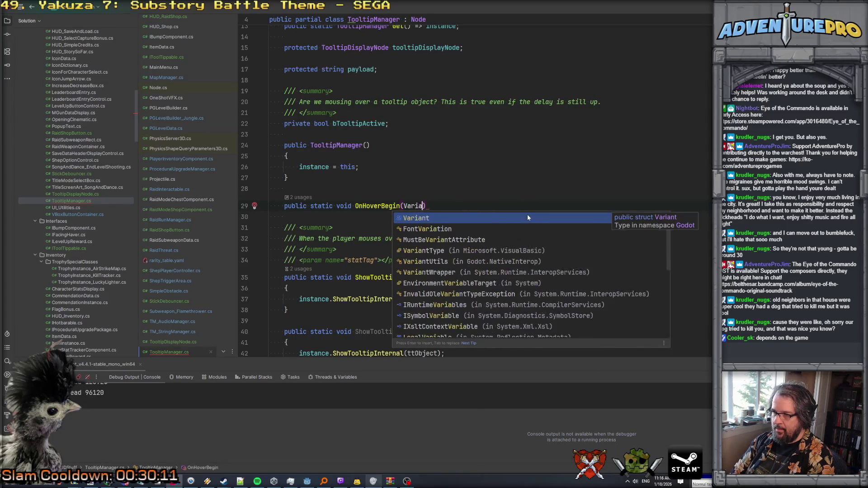
pyautogui.press('Return')
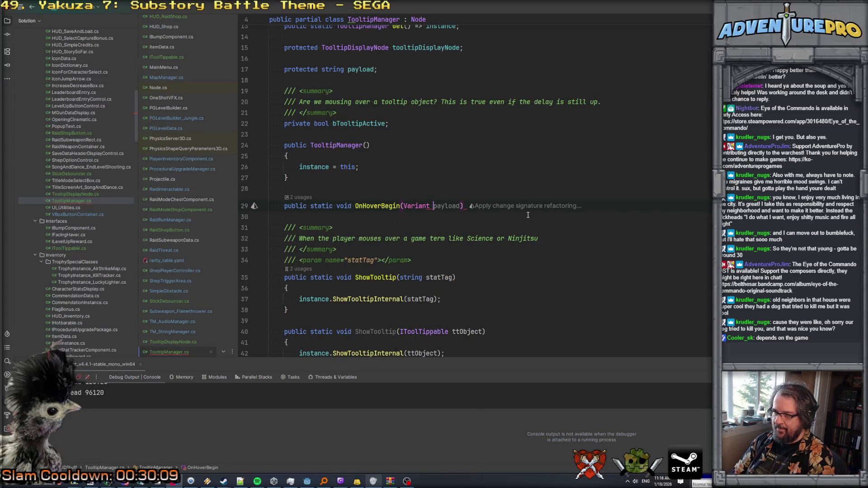
pyautogui.write('metadata')
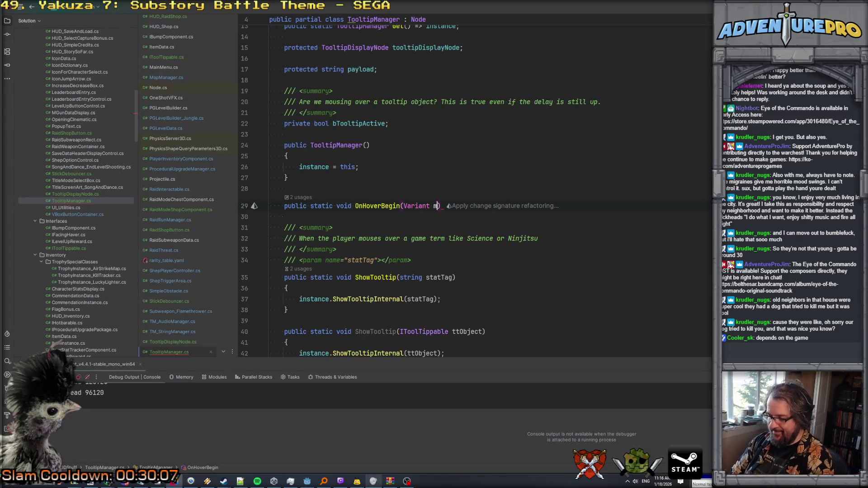
pyautogui.press('End')
pyautogui.press('Return')
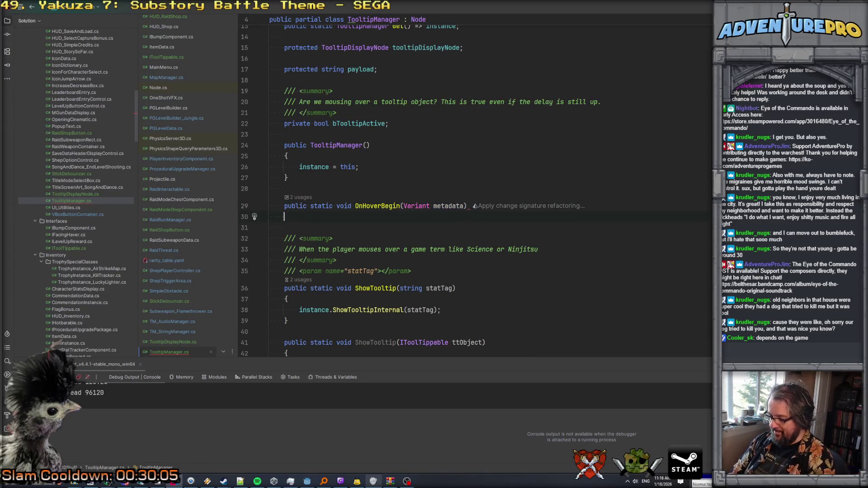
pyautogui.write('{')
pyautogui.press('Return')
# Step: Make OnHoverBegin call GD.Print($"Tooltip hover gets: {metadata.ToString()}")
pyautogui.write('GD.P')
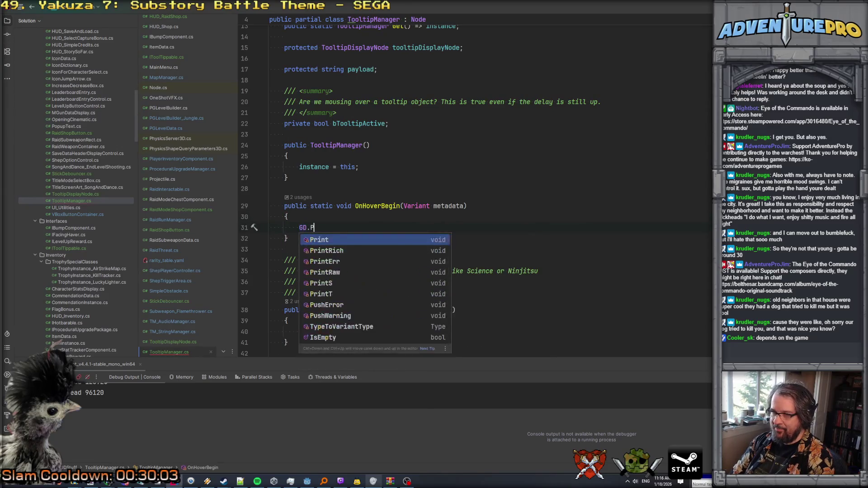
pyautogui.write('rint(metadata.to);')
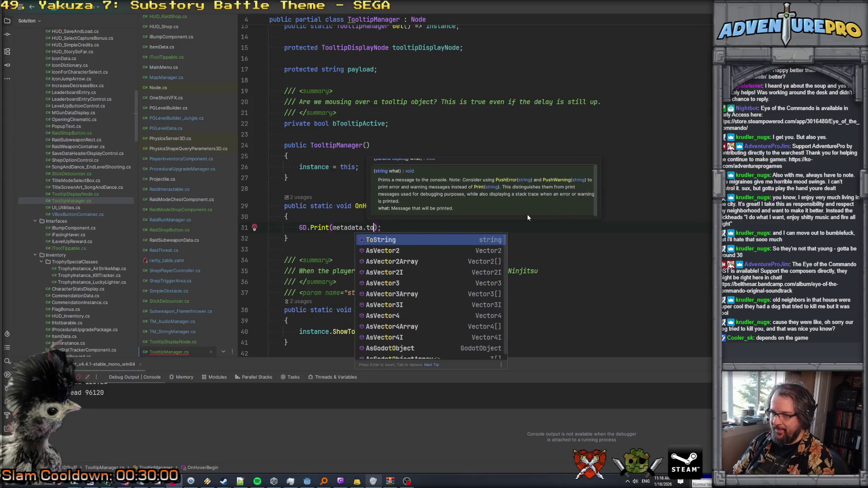
pyautogui.press('Return')
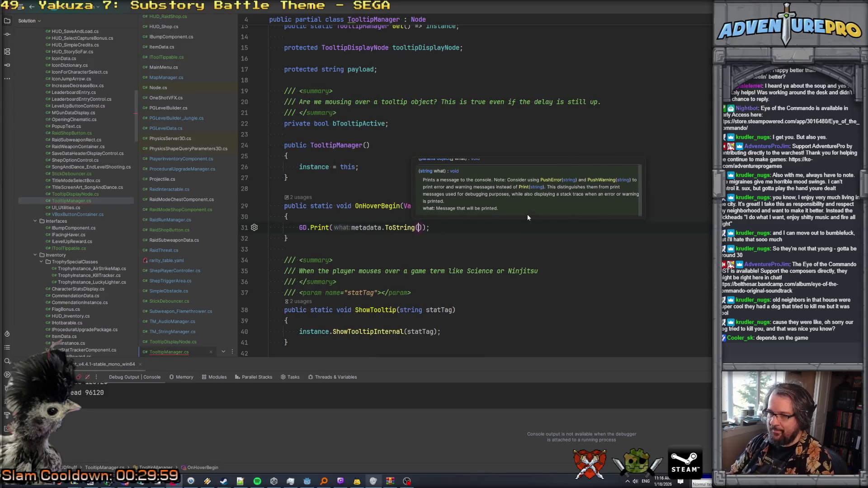
pyautogui.write('"Tool')
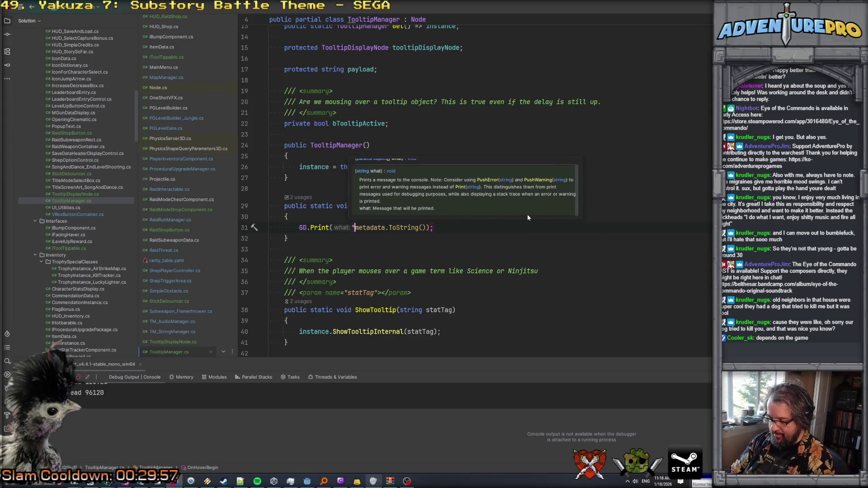
pyautogui.write('tip hov')
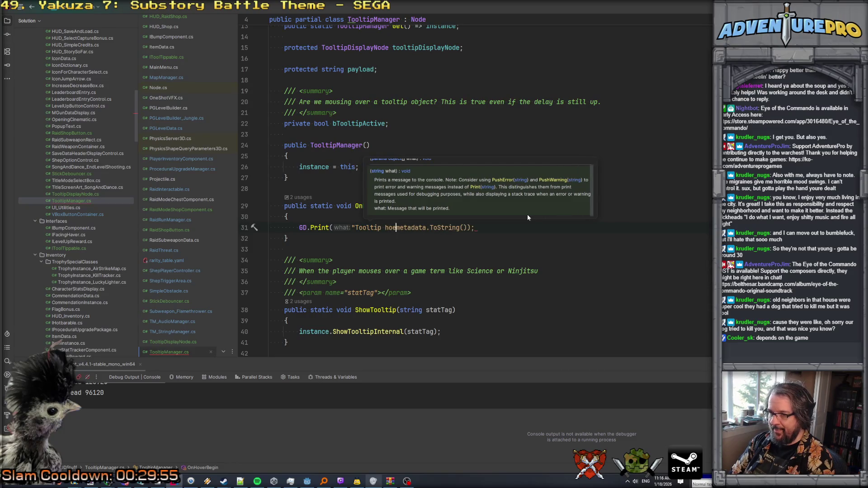
pyautogui.write('er gets: "')
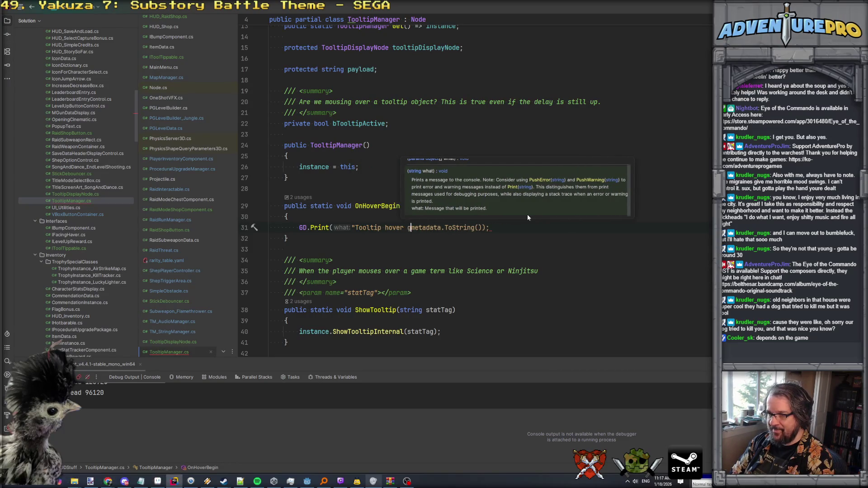
pyautogui.press('Left')
pyautogui.press('Left')
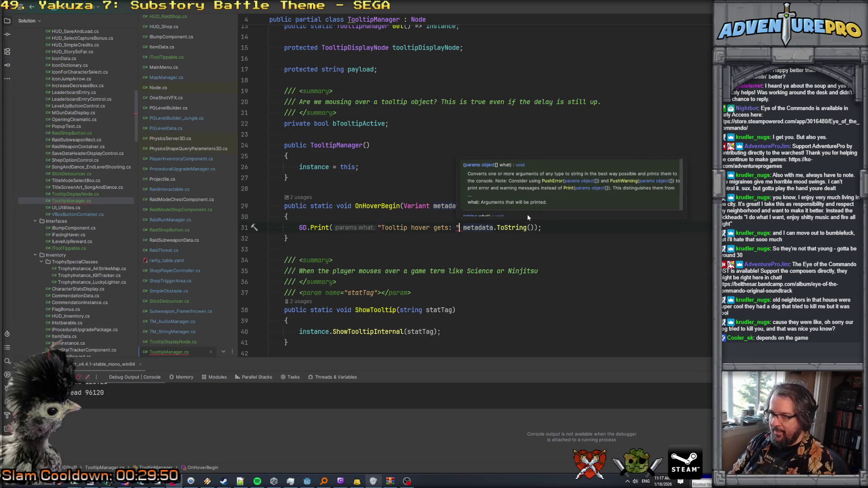
pyautogui.write('{')
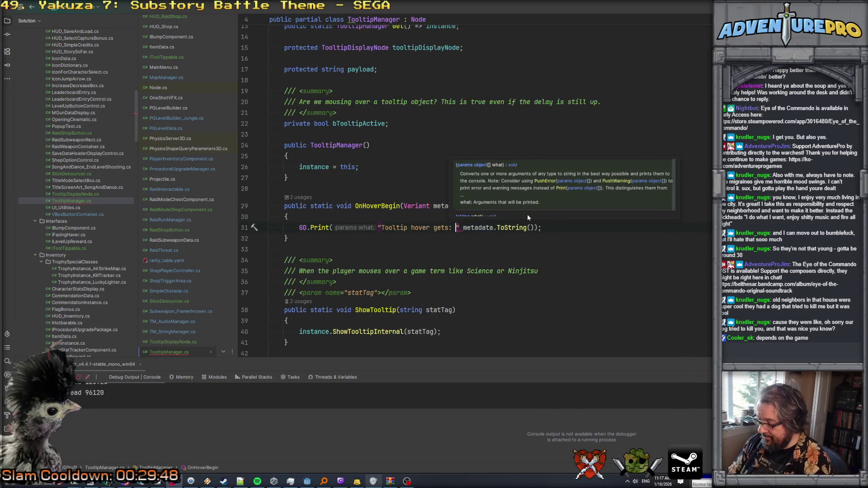
pyautogui.press('Delete')
pyautogui.press('Delete')
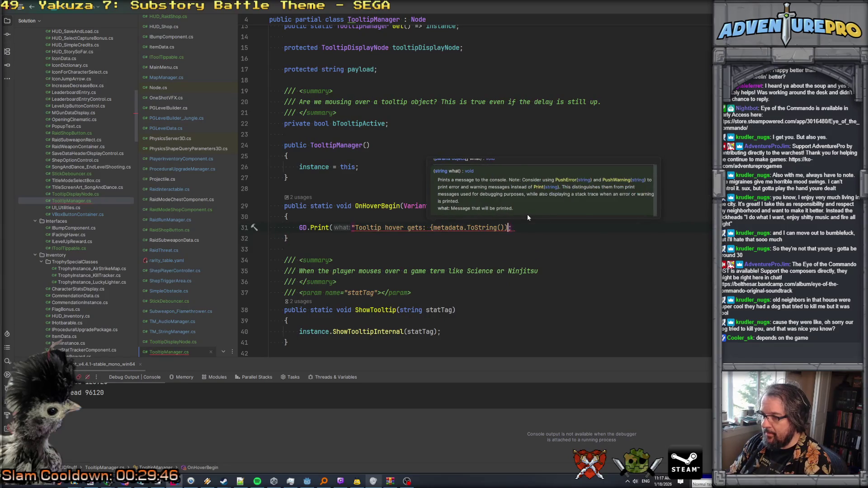
pyautogui.press('End')
pyautogui.press('Left')
pyautogui.press('Left')
pyautogui.write('}"')
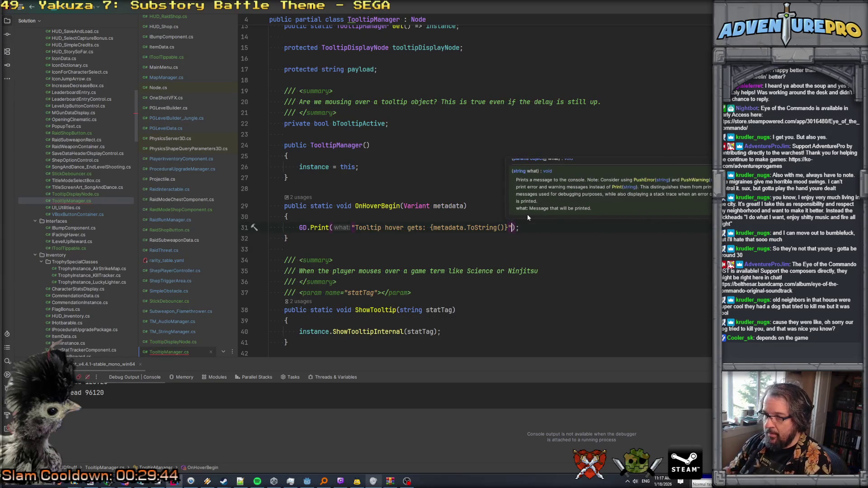
pyautogui.click(354, 227)
pyautogui.write('$')
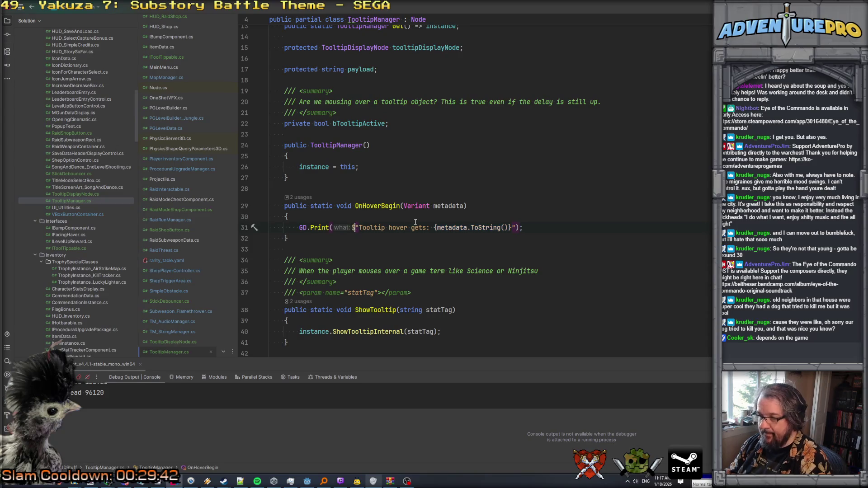
pyautogui.press('Up')
pyautogui.scroll(-2, 331, 247)
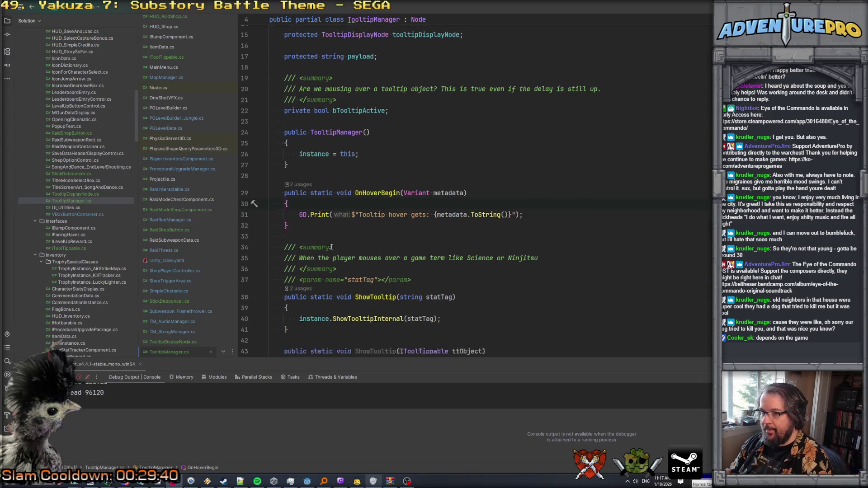
pyautogui.scroll(1, 332, 241)
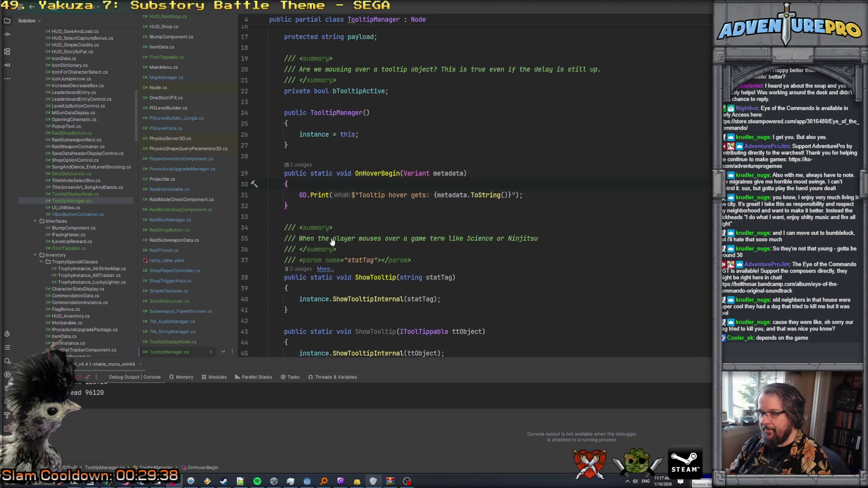
# Step: Duplicate OnHoverBegin as a parameterless OnHoverEnd method
pyautogui.hotkey('ctrl', 'w')
pyautogui.hotkey('ctrl', 'w')
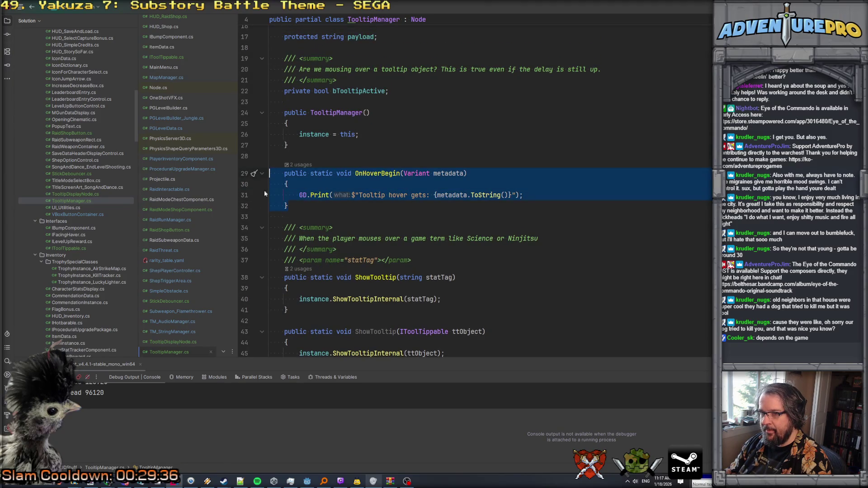
pyautogui.write('public static void OnHoverBegin(Variant metadata)     {         GD.Print($"Tooltip hover gets: {metadata.ToString()}");     }')
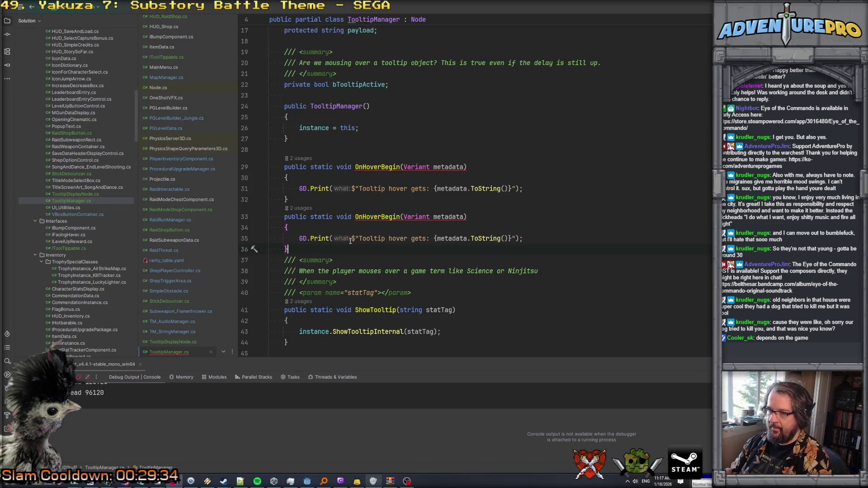
pyautogui.click(399, 217)
pyautogui.press('BackSpace')
pyautogui.press('BackSpace')
pyautogui.press('BackSpace')
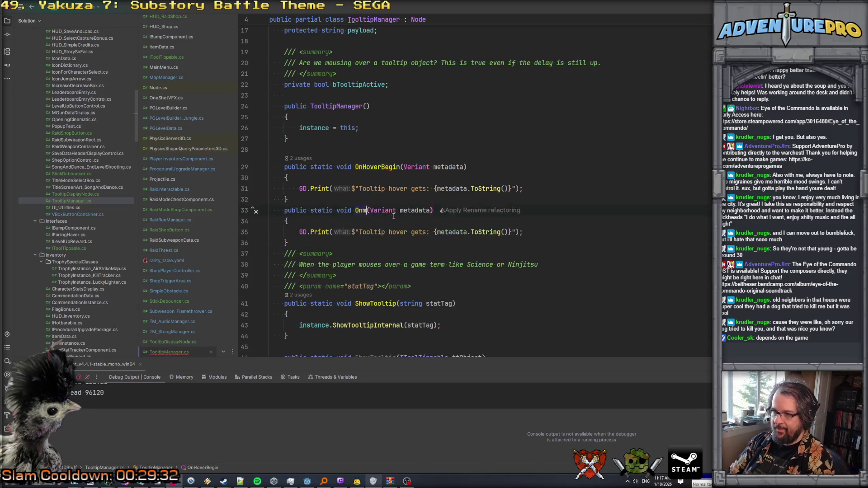
pyautogui.write('HoverEn')
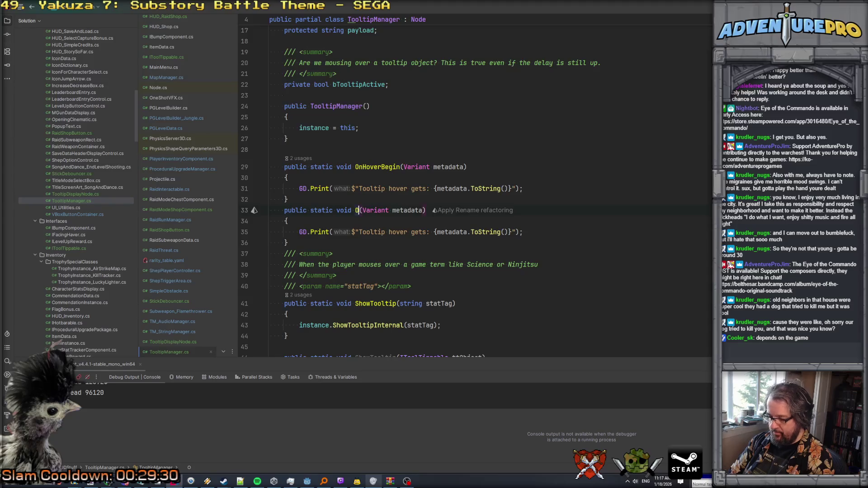
pyautogui.write('d')
pyautogui.click(398, 210)
pyautogui.click(457, 210)
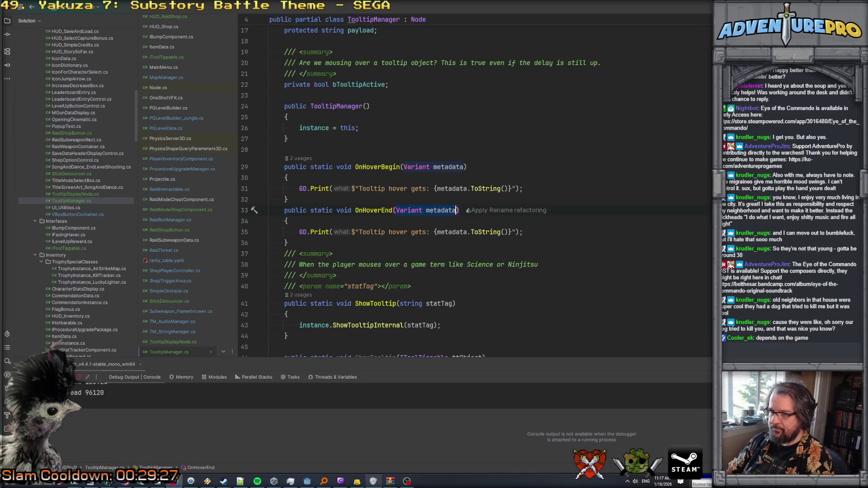
pyautogui.press('BackSpace')
# Step: Change OnHoverEnd's message to "Tooltip hover end" and switch to HUD_RaidShop.cs
pyautogui.moveTo(411, 232); pyautogui.dragTo(514, 232)
pyautogui.write('end')
pyautogui.click(287, 221)
pyautogui.press('Return')
pyautogui.press('Up')
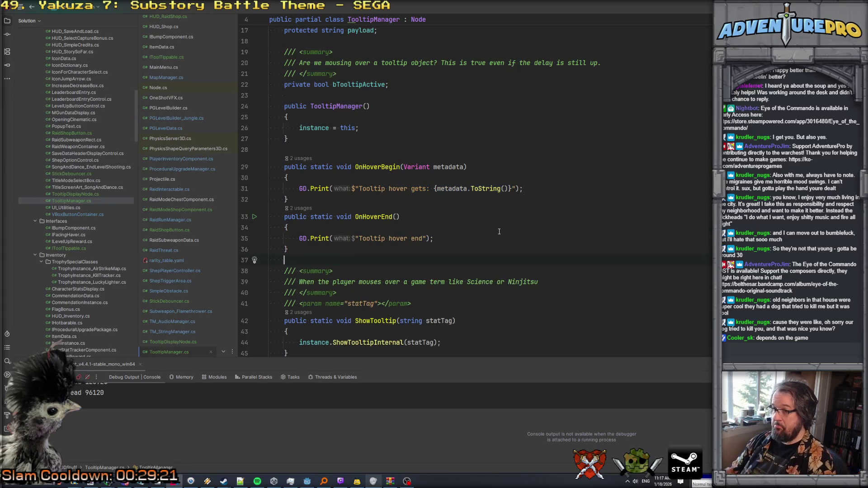
pyautogui.scroll(3, 172, 58)
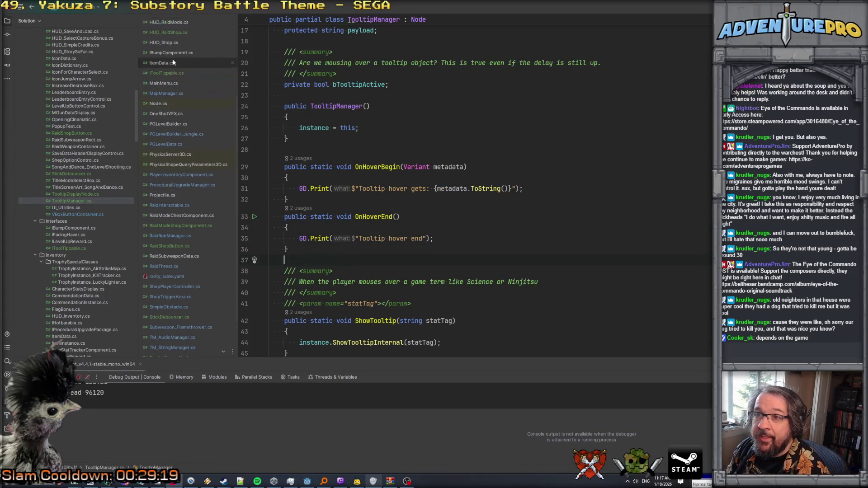
pyautogui.click(173, 71)
pyautogui.scroll(20, 349, 148)
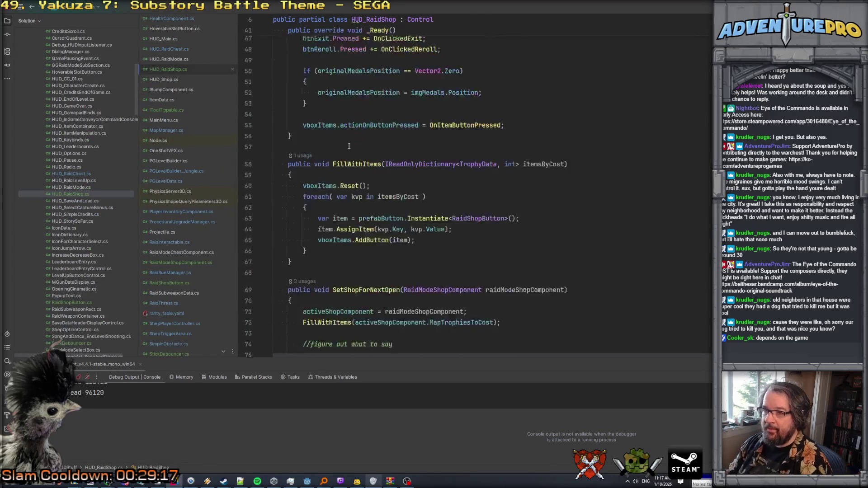
# Step: In _Ready, subscribe txtShopChatter.MetaHoverStarted to TooltipManager.OnHoverBegin
pyautogui.scroll(-10, 349, 148)
pyautogui.click(539, 209)
pyautogui.press('Return')
pyautogui.press('Return')
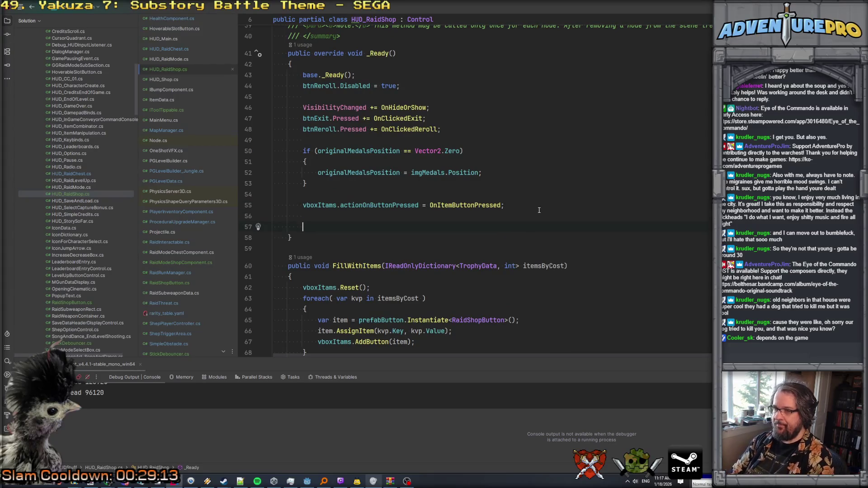
pyautogui.write('to')
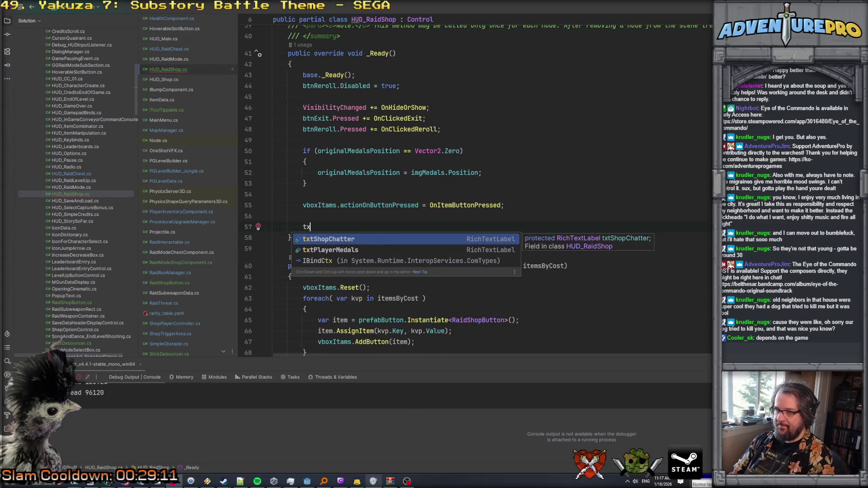
pyautogui.press('BackSpace')
pyautogui.press('BackSpace')
pyautogui.write('txt')
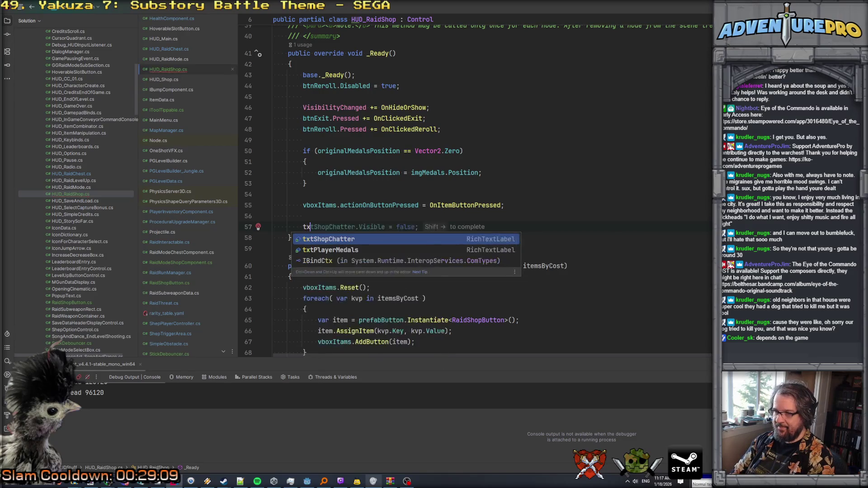
pyautogui.press('Return')
pyautogui.write('.hov')
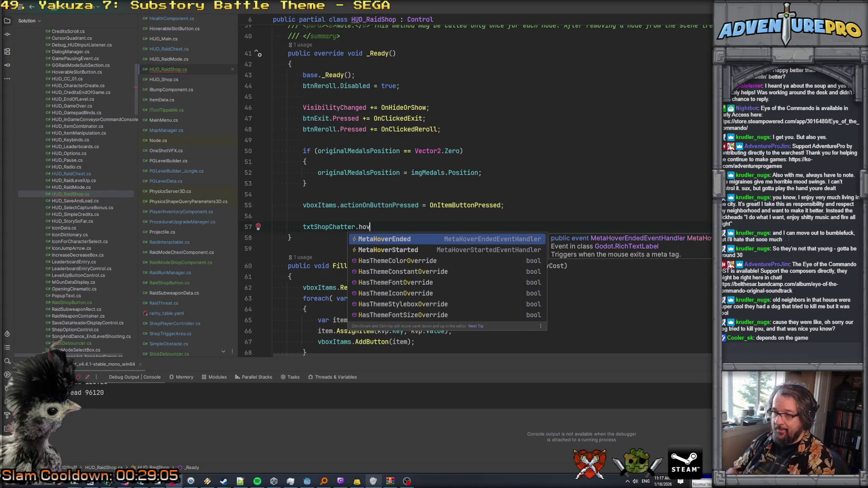
pyautogui.press('Down')
pyautogui.press('Return')
pyautogui.write('+= ')
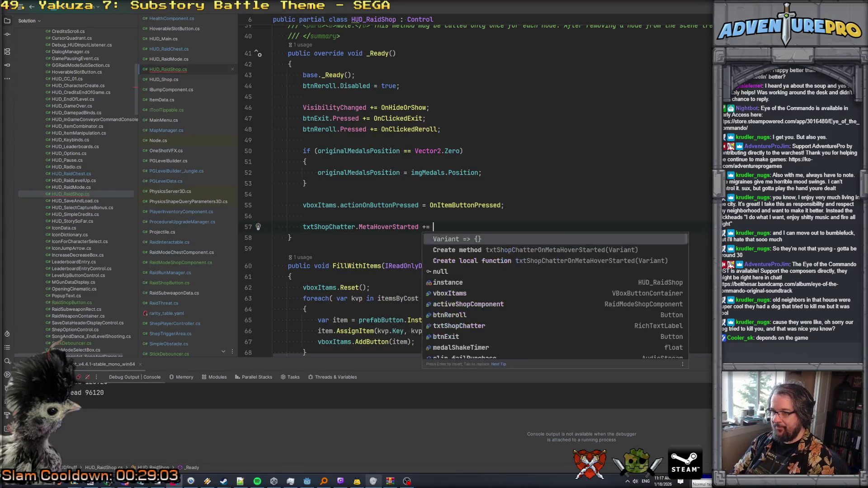
pyautogui.write('Tool')
pyautogui.write('ti')
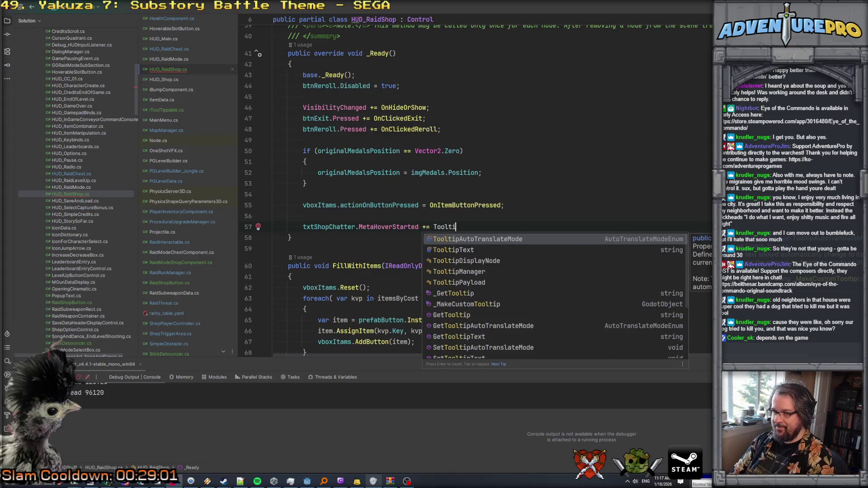
pyautogui.write('pManager.OnH')
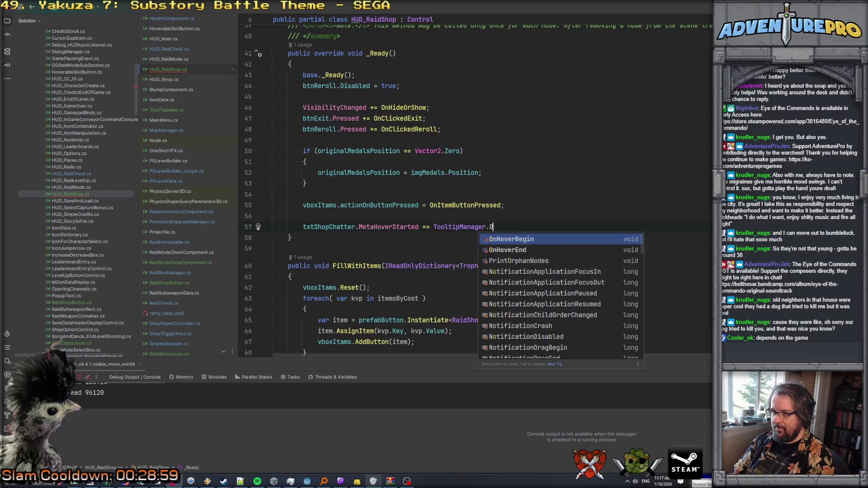
pyautogui.press('Return')
pyautogui.write(';')
pyautogui.press('Return')
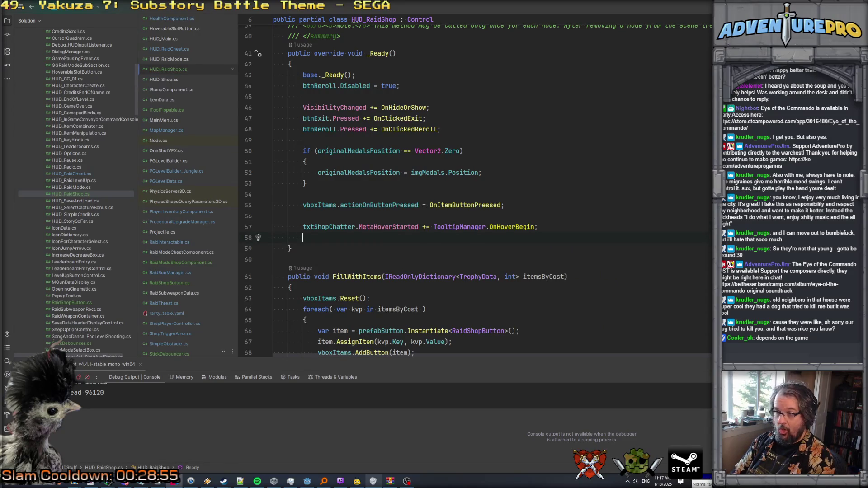
# Step: Duplicate that line as a MetaHoverEnded subscription to TooltipManager.OnHoverEnd
pyautogui.hotkey('shift', 'Up')
pyautogui.hotkey('ctrl', 'c')
pyautogui.hotkey('ctrl', 'v')
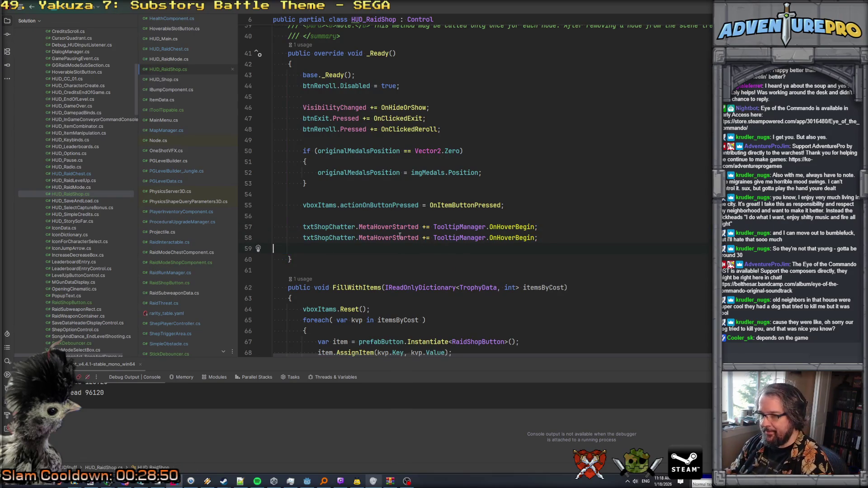
pyautogui.moveTo(392, 238); pyautogui.dragTo(421, 238)
pyautogui.write('E')
pyautogui.press('Return')
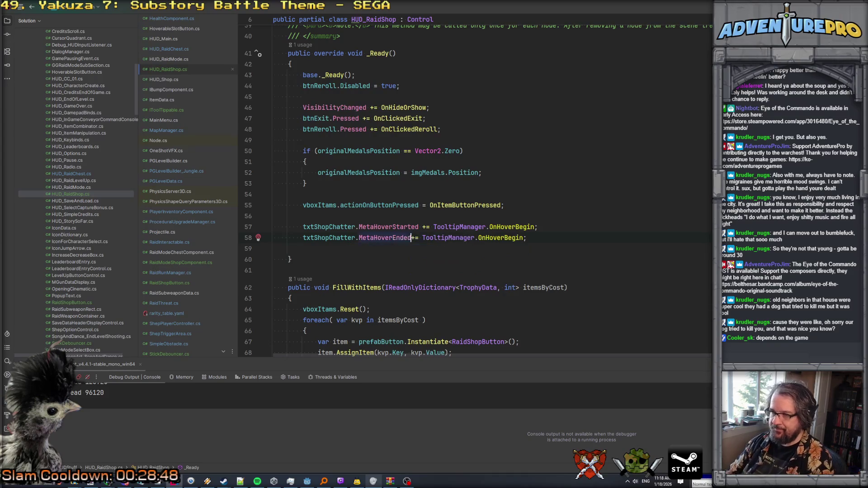
pyautogui.doubleClick(504, 237)
pyautogui.write('OnJH')
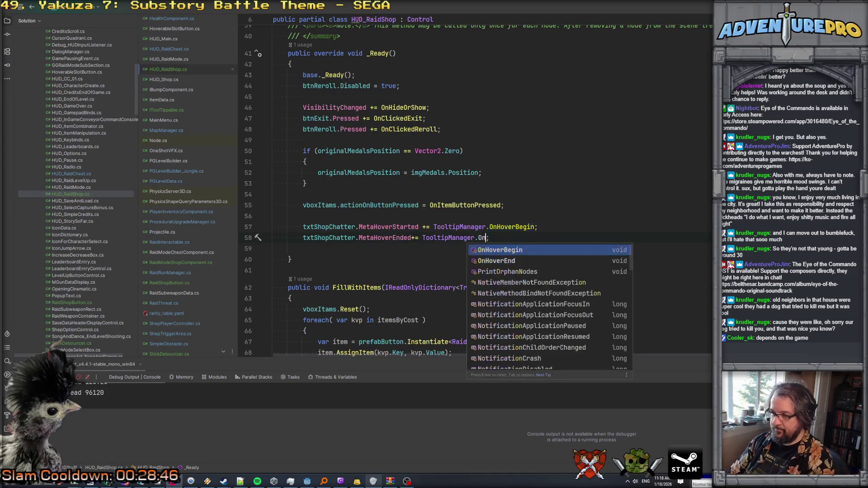
pyautogui.press('Delete')
pyautogui.press('Delete')
pyautogui.press('BackSpace')
pyautogui.press('BackSpace')
pyautogui.write('H')
pyautogui.press('Down')
pyautogui.press('Return')
pyautogui.press('BackSpace')
pyautogui.press('BackSpace')
pyautogui.write(';')
pyautogui.press('Return')
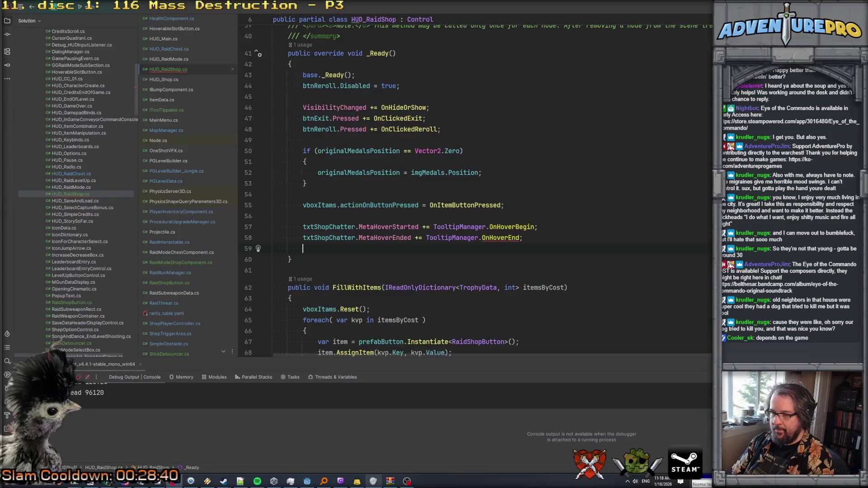
# Step: Give OnHoverEnd a Variant metadata parameter, then return to the Godot editor
pyautogui.click(501, 239)
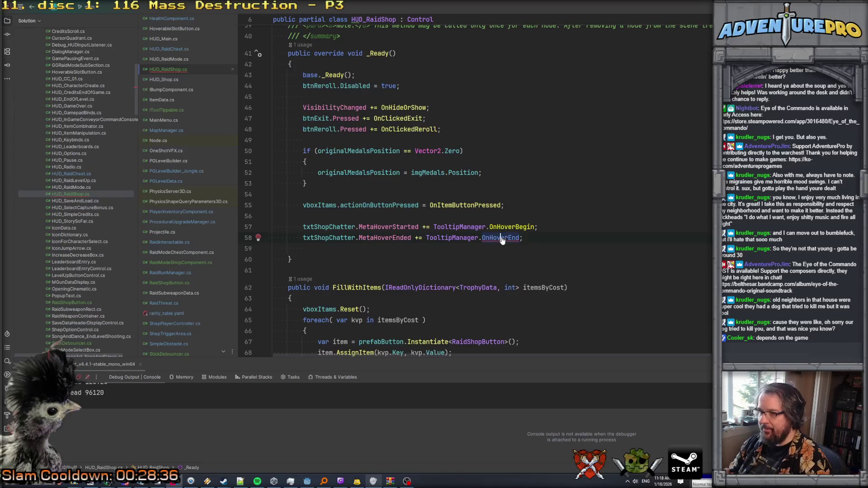
pyautogui.keyDown('ctrl'); pyautogui.click(501, 239); pyautogui.keyUp('ctrl')
pyautogui.click(396, 140)
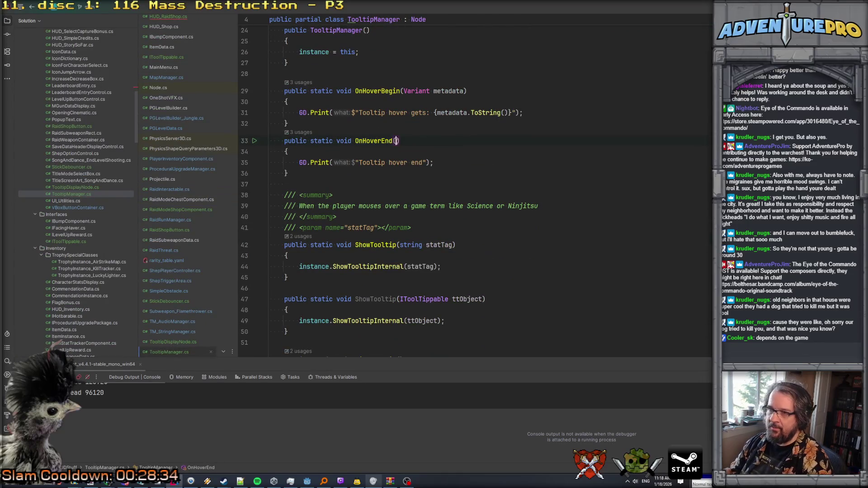
pyautogui.write('Vari')
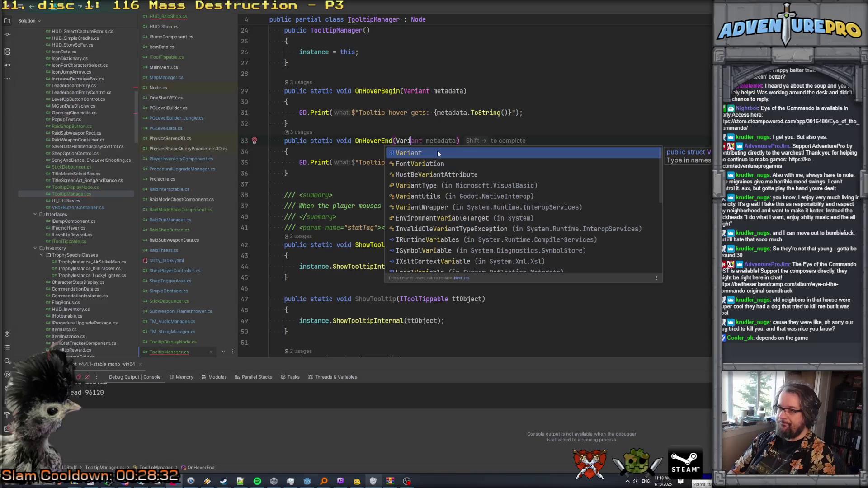
pyautogui.hotkey('shift', 'Right')
pyautogui.press('Up')
pyautogui.press('Up')
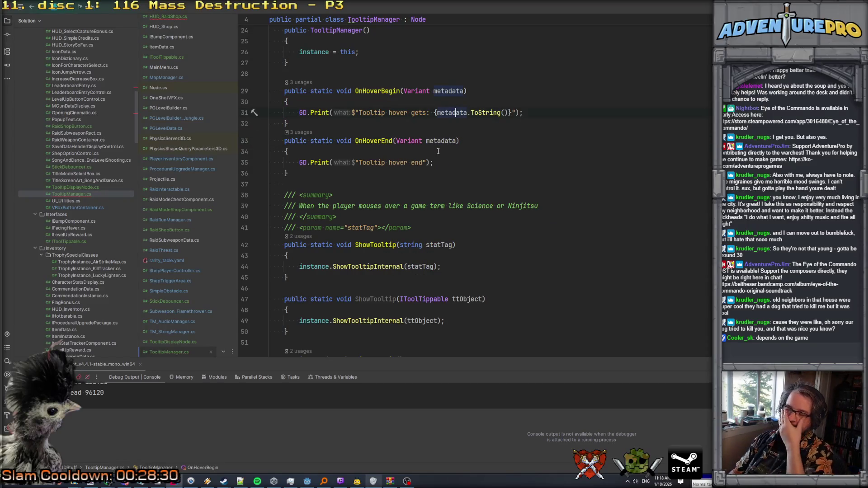
pyautogui.click(564, 140)
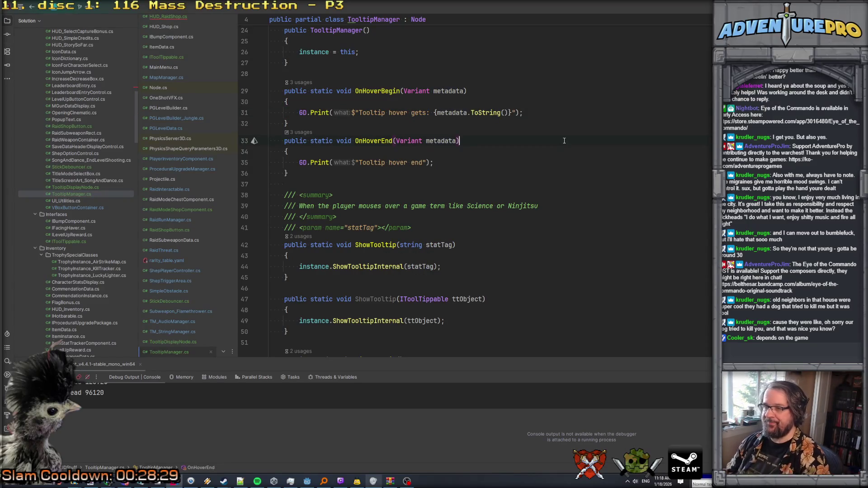
pyautogui.click(307, 481)
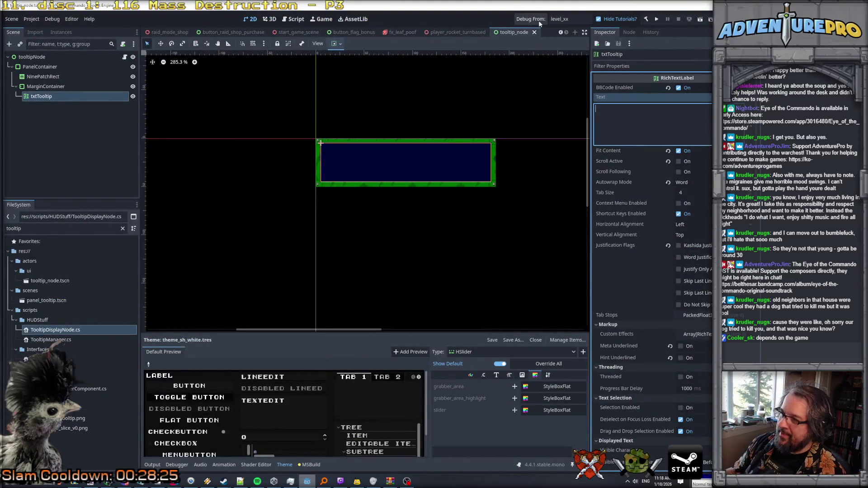
# Step: Build and run the game, open the raid shop with the RS console command, then stop it
pyautogui.click(523, 21)
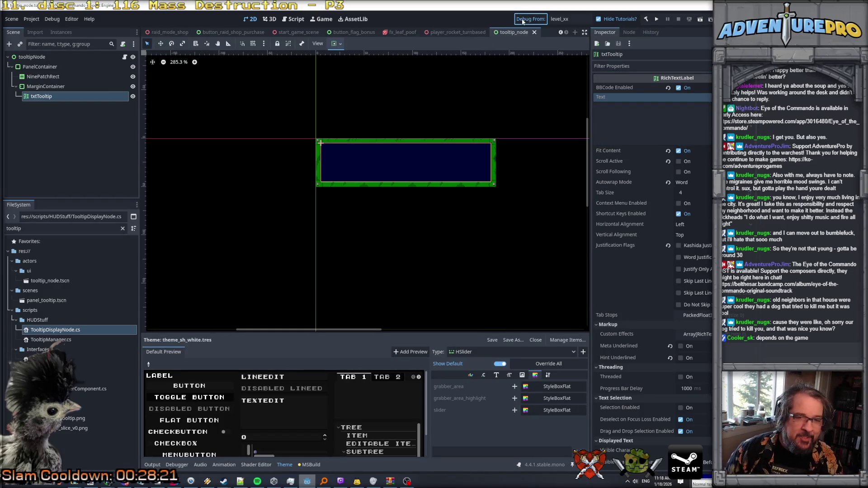
pyautogui.click(523, 21)
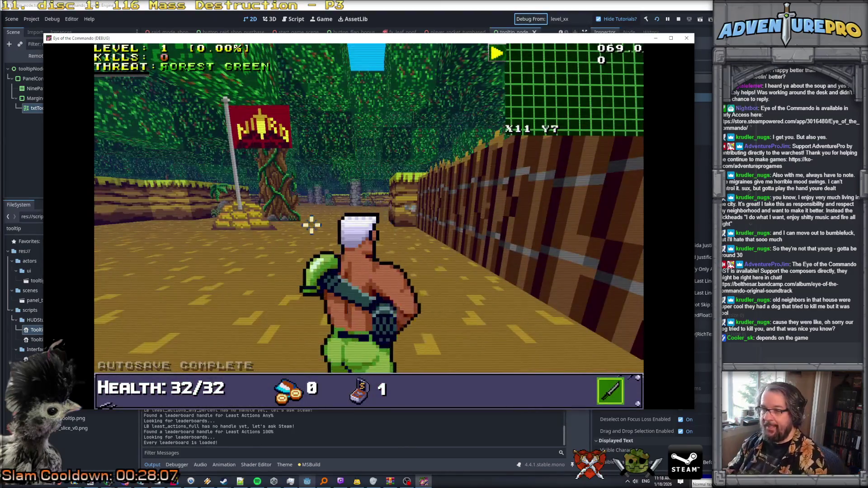
pyautogui.press('`')
pyautogui.write('RS')
pyautogui.press('Return')
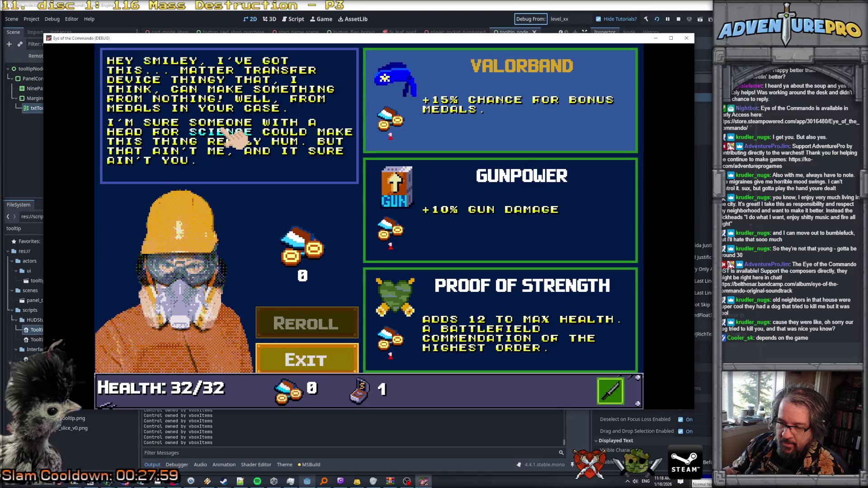
pyautogui.press('F8')
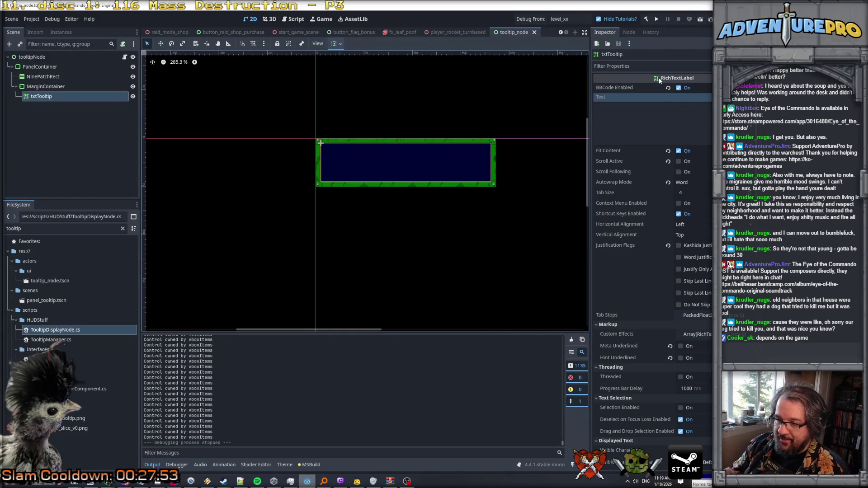
# Step: Search all files in Rider for 'control own' and open the HUD_RaidShop result
pyautogui.hotkey('alt', 'Tab')
pyautogui.hotkey('ctrl', 'shift', 'f')
pyautogui.write('control own')
pyautogui.press('Down')
pyautogui.press('Return')
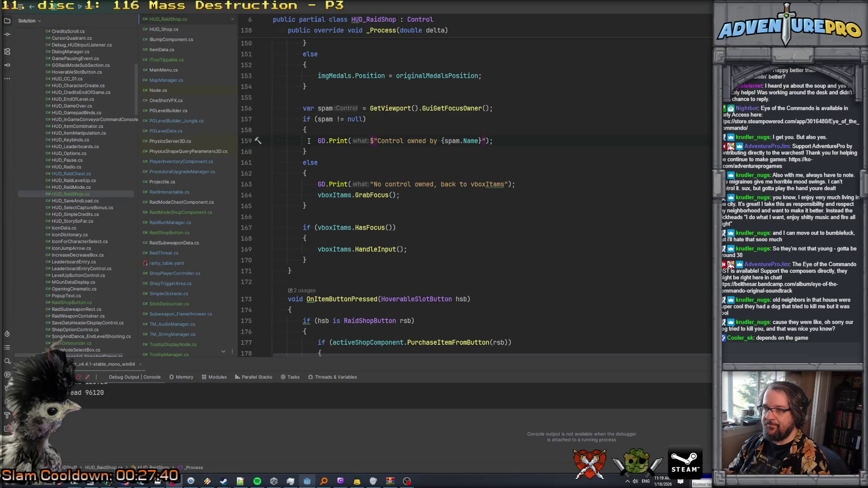
# Step: Comment out the 'Control owned by' and 'No control owned' GD.Print lines in _Process
pyautogui.click(316, 140)
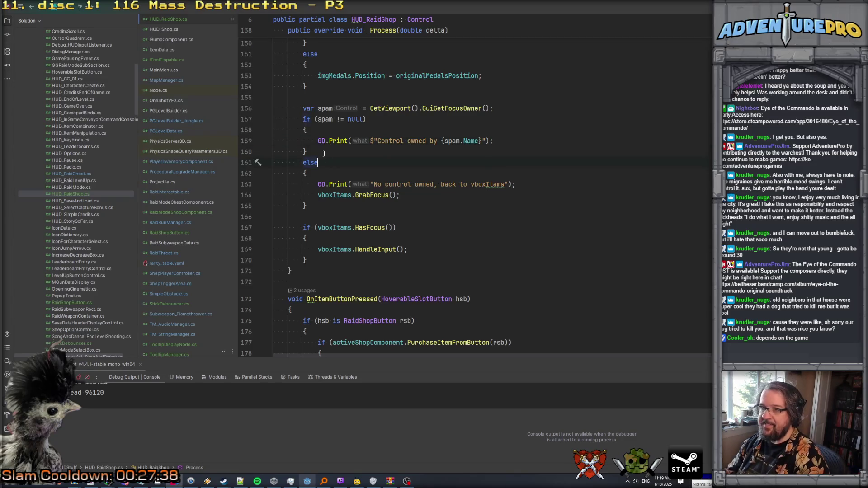
pyautogui.hotkey('ctrl', '/')
pyautogui.click(319, 184)
pyautogui.hotkey('ctrl', '/')
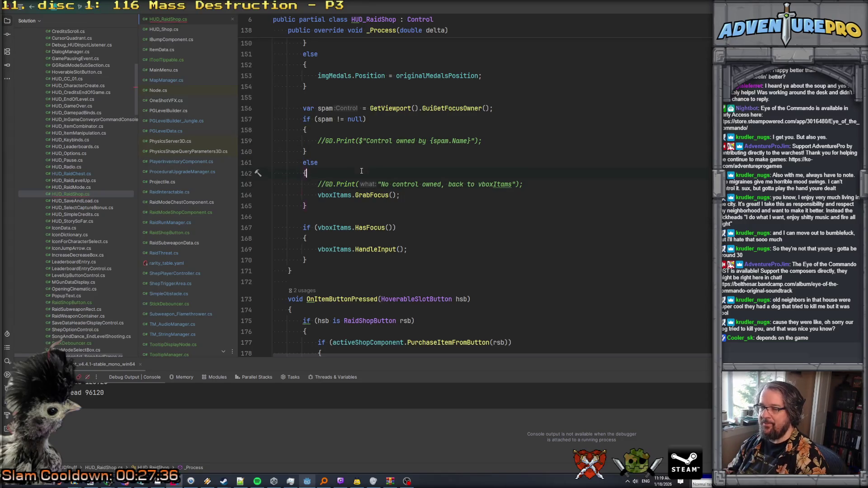
pyautogui.press('Up')
pyautogui.press('Up')
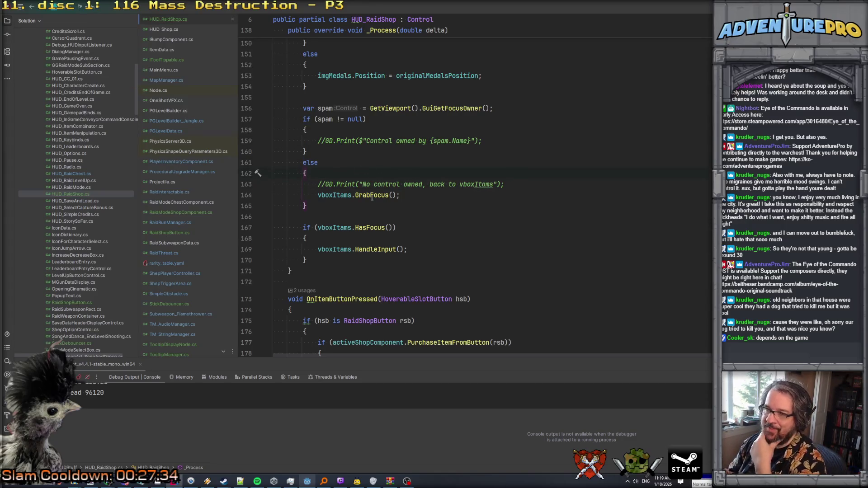
pyautogui.moveTo(357, 196)
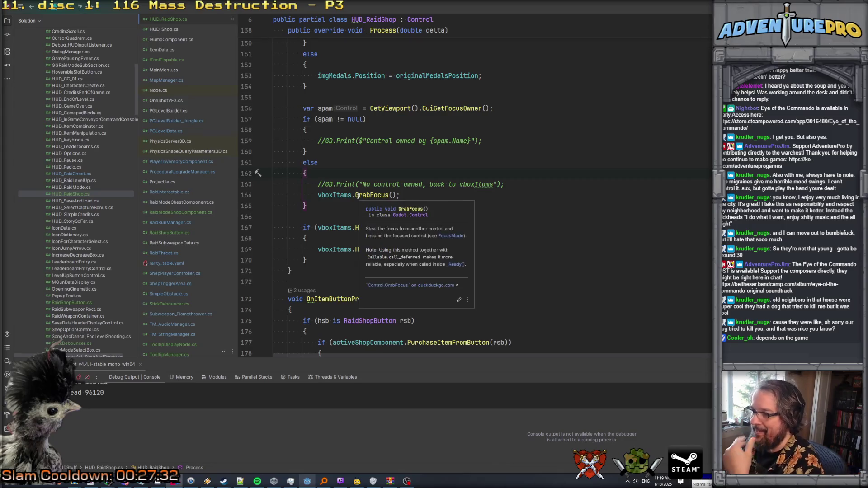
pyautogui.click(415, 184)
pyautogui.click(407, 171)
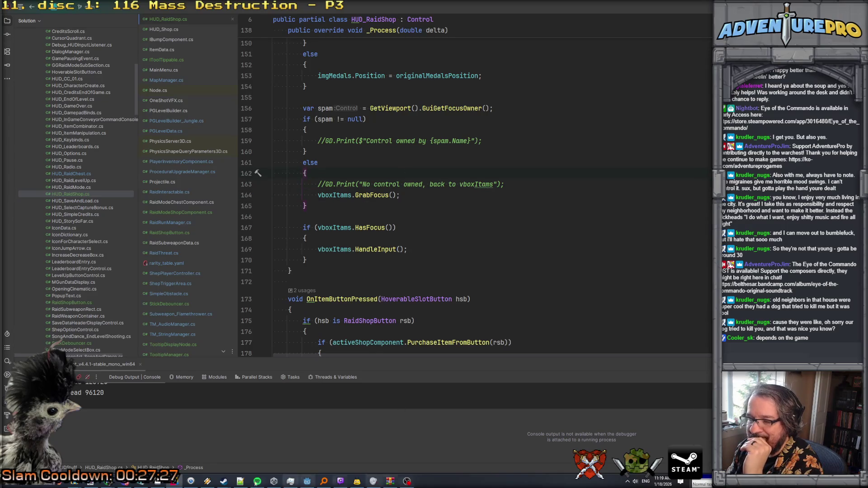
pyautogui.click(307, 480)
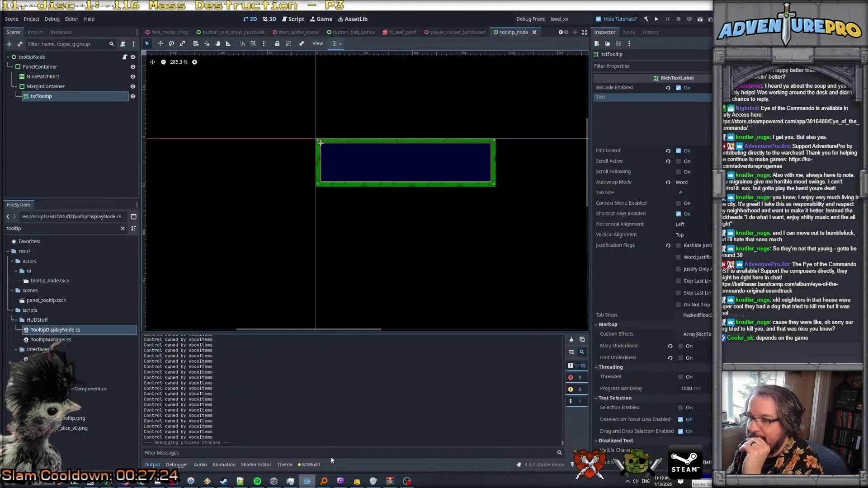
# Step: Launch the game in debug and open the raid shop with the rs console command
pyautogui.click(530, 20)
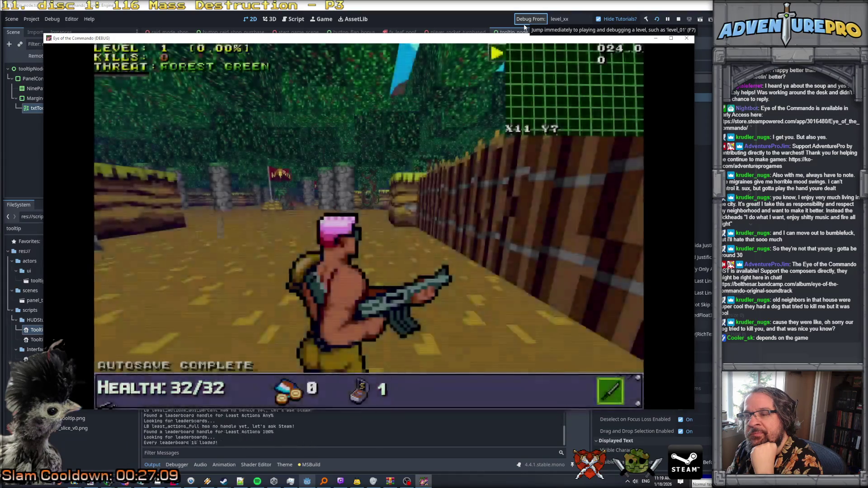
pyautogui.press('`')
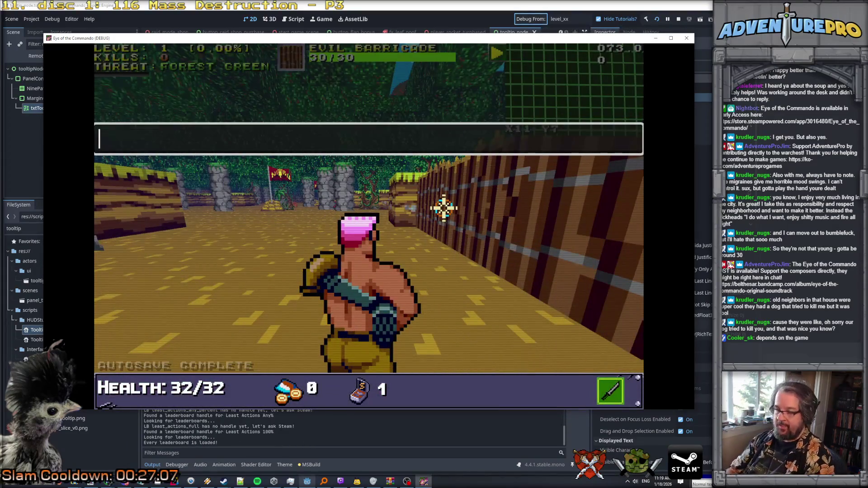
pyautogui.write('rs')
pyautogui.press('Return')
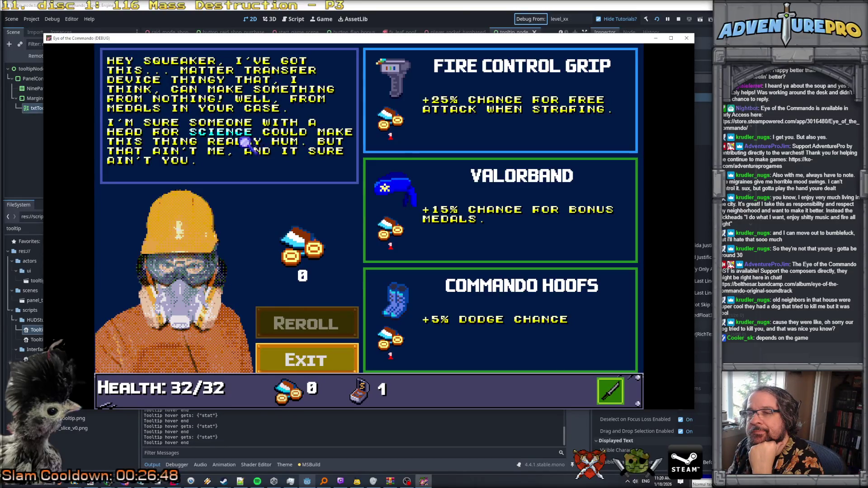
pyautogui.hotkey('alt', 'Tab')
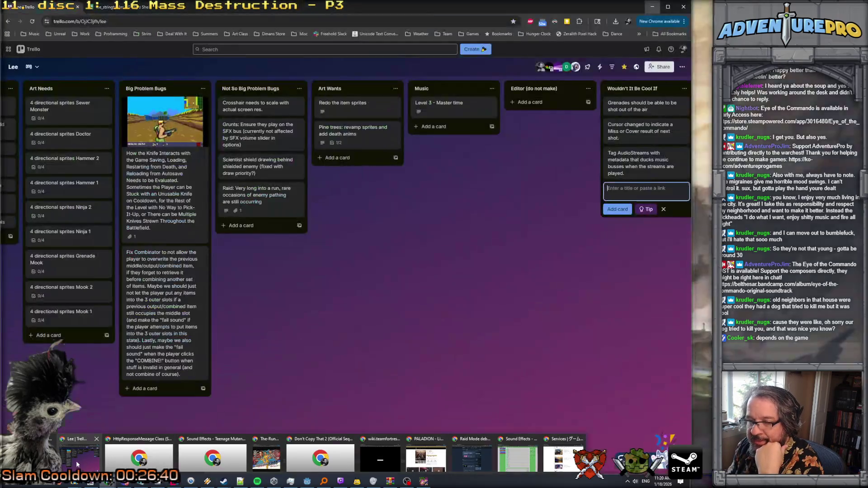
# Step: Delete ={"stat"} from the [url] tags in cells B248 and B249, then bring up the game
pyautogui.click(107, 483)
pyautogui.click(108, 8)
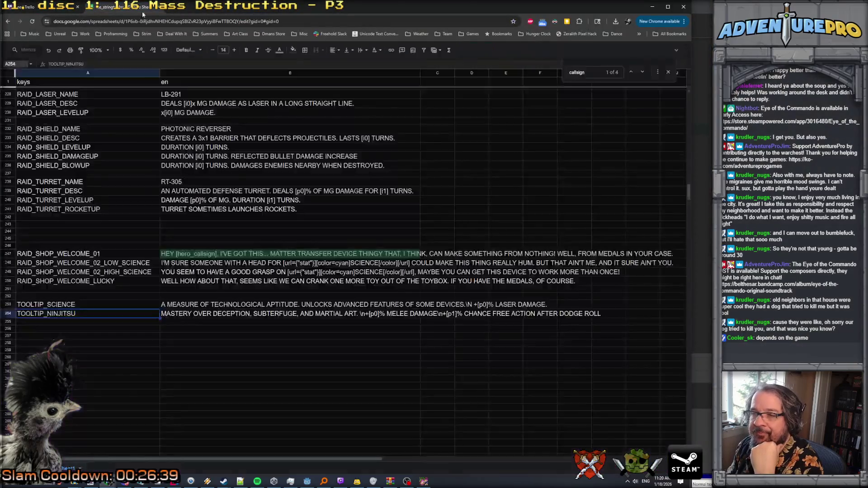
pyautogui.click(305, 264)
pyautogui.doubleClick(305, 264)
pyautogui.moveTo(297, 263); pyautogui.dragTo(316, 263)
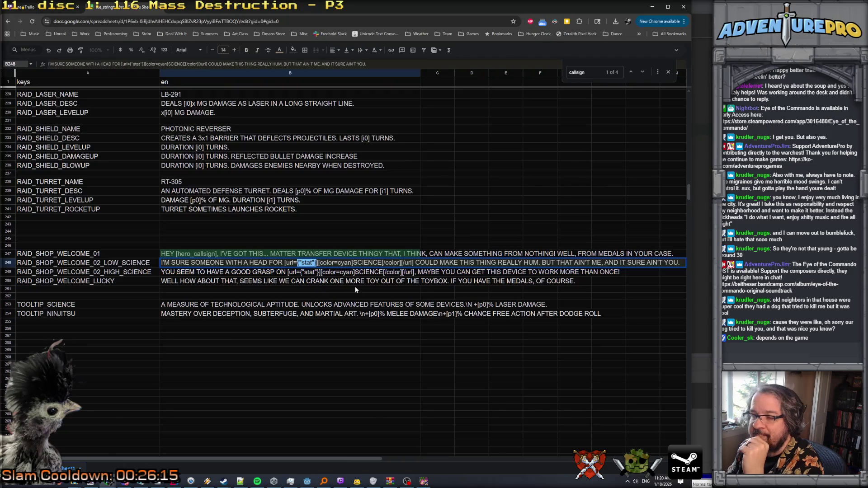
pyautogui.press('BackSpace')
pyautogui.press('BackSpace')
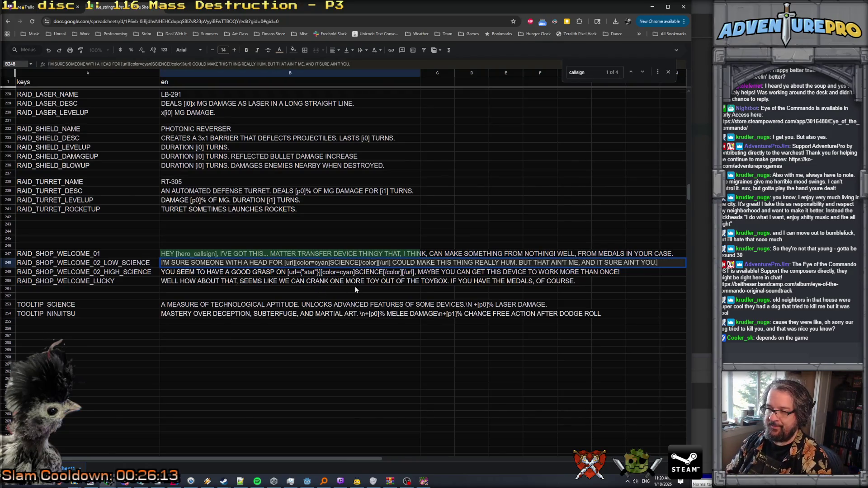
pyautogui.click(298, 272)
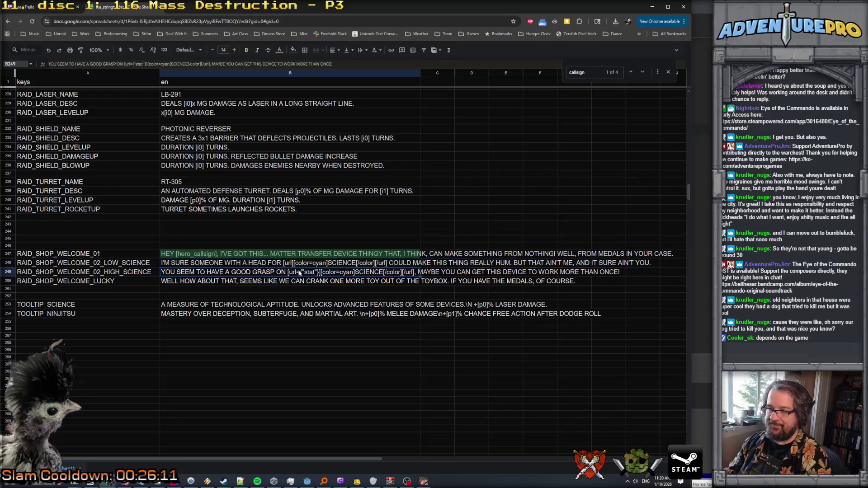
pyautogui.doubleClick(298, 273)
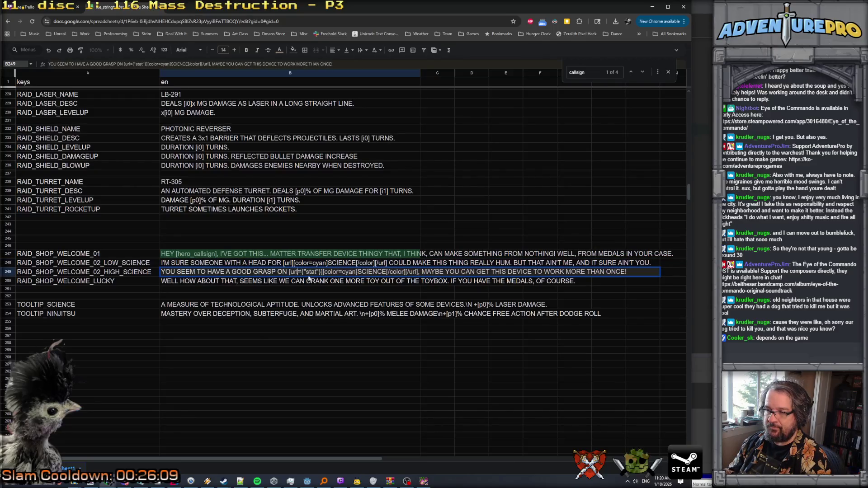
pyautogui.press('Delete')
pyautogui.press('Delete')
pyautogui.press('Delete')
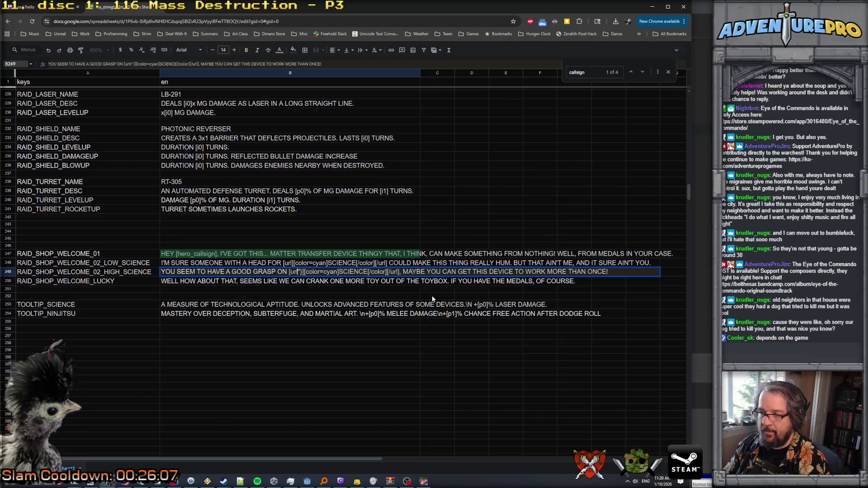
pyautogui.hotkey('ctrl', 'Return')
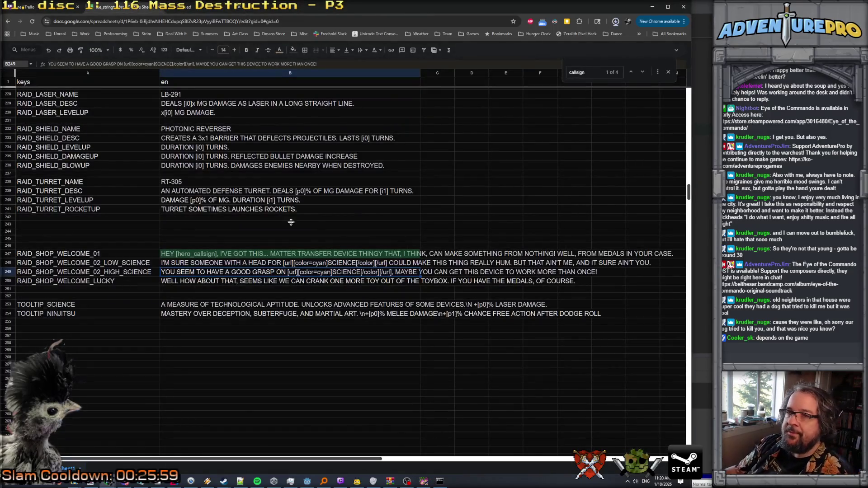
pyautogui.click(651, 7)
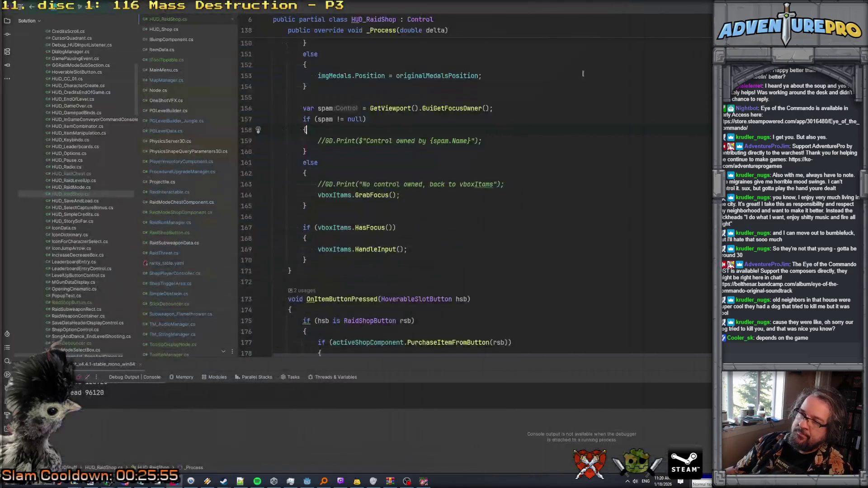
pyautogui.click(423, 480)
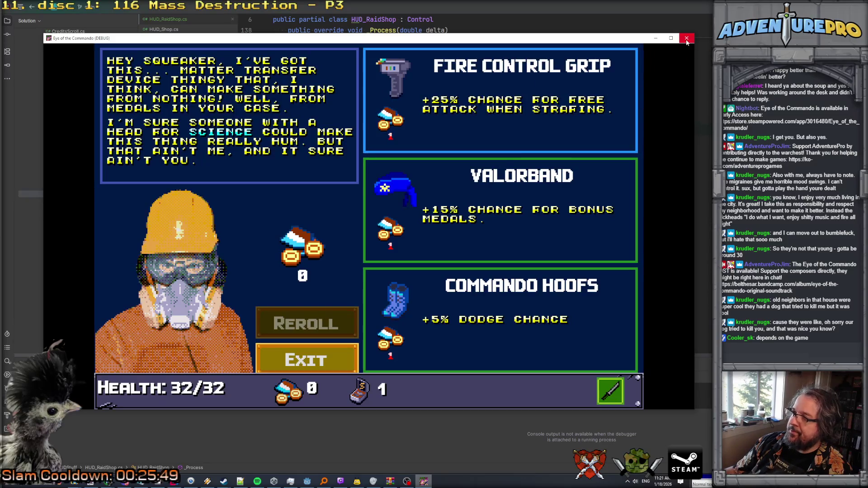
# Step: Close the old game window, then save and relaunch the game from Godot
pyautogui.click(686, 38)
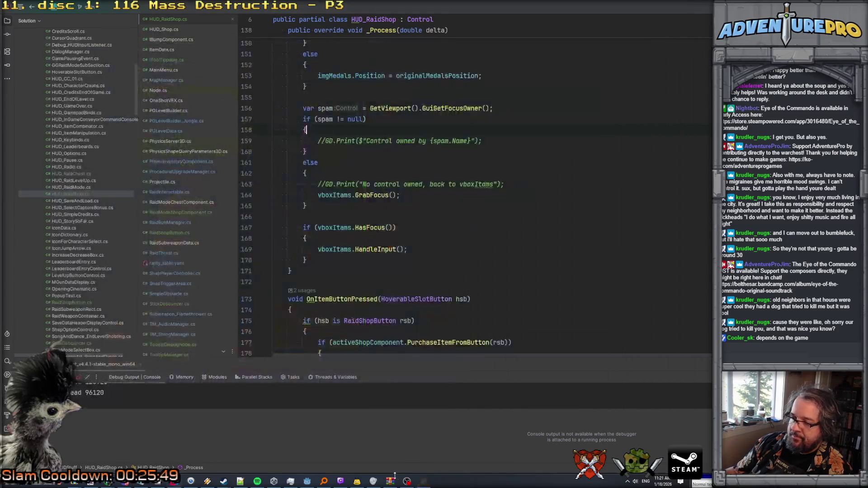
pyautogui.click(307, 481)
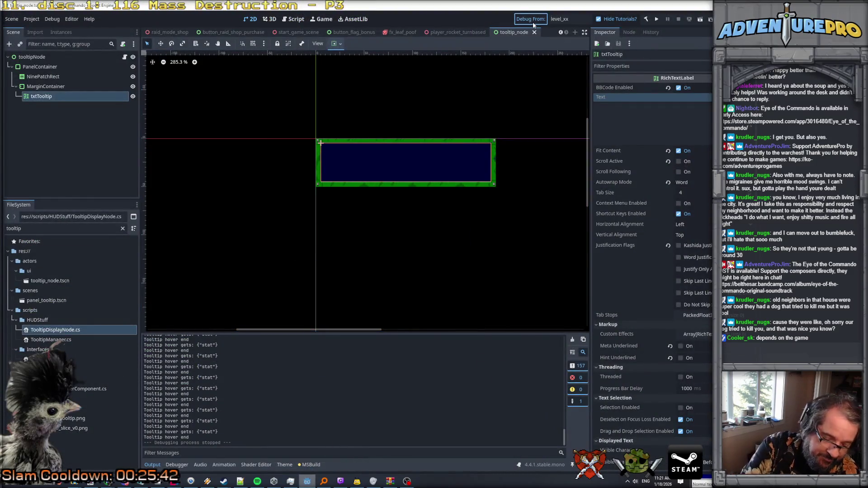
pyautogui.hotkey('ctrl', 's')
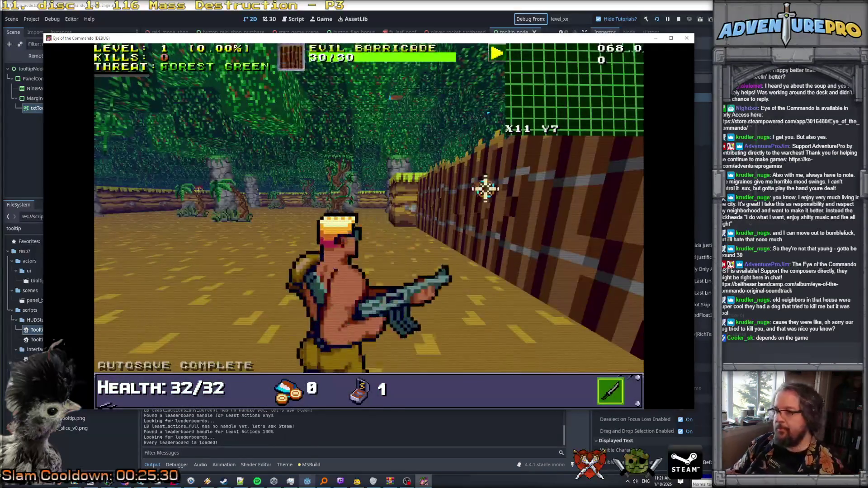
# Step: Open the raid shop with the rs console command and reroll the upgrade offers
pyautogui.press('`')
pyautogui.write('rs')
pyautogui.press('Return')
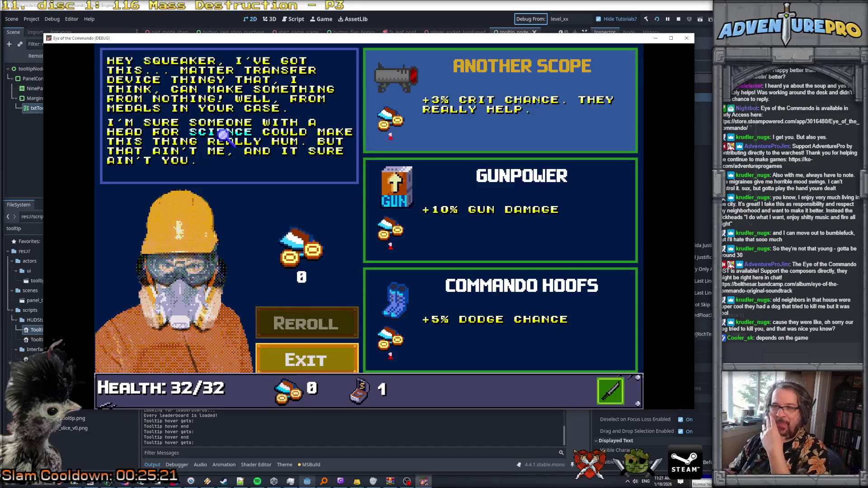
pyautogui.click(312, 328)
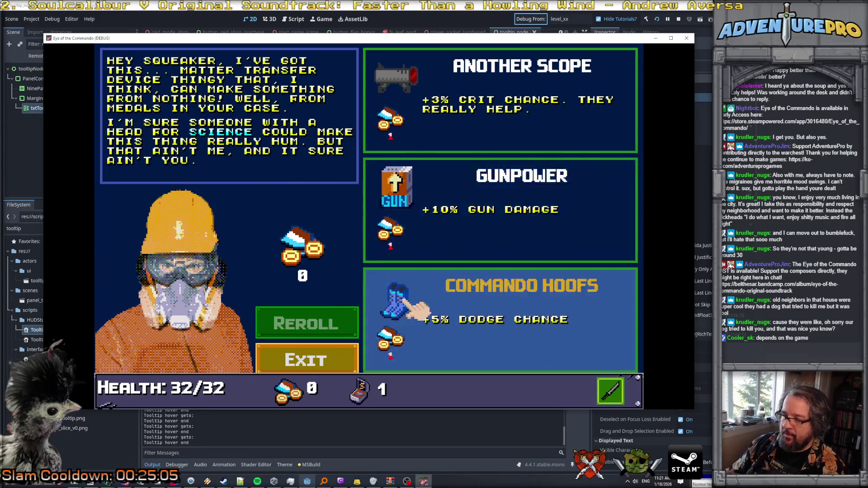
# Step: Step focus up and down through the Another Scope, Gunpower and Commando Hoofs cards
pyautogui.press('Up')
pyautogui.press('Up')
pyautogui.press('Down')
pyautogui.press('Down')
pyautogui.press('Up')
pyautogui.press('Up')
pyautogui.press('Down')
pyautogui.press('Down')
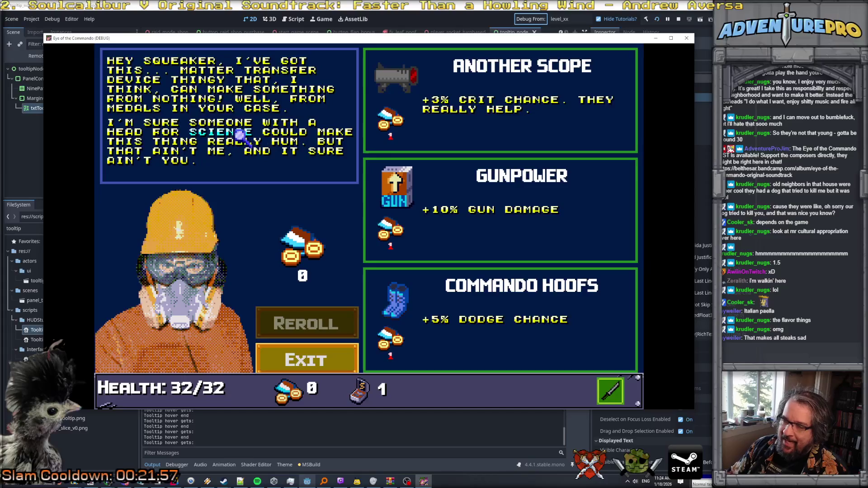
# Step: Switch back to the HUD_RaidShop code in Rider after testing the SCIENCE tooltip
pyautogui.hotkey('alt', 'Tab')
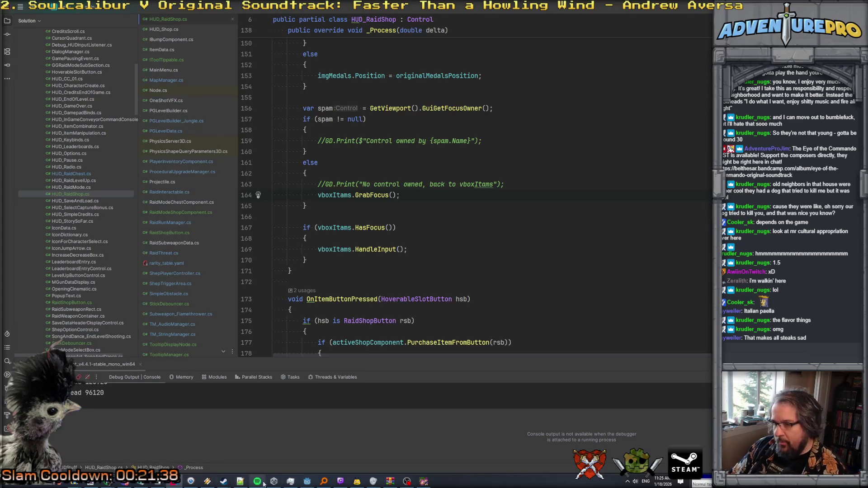
# Step: Bring the Google Sheets localisation spreadsheet window to the front
pyautogui.click(179, 483)
pyautogui.click(179, 484)
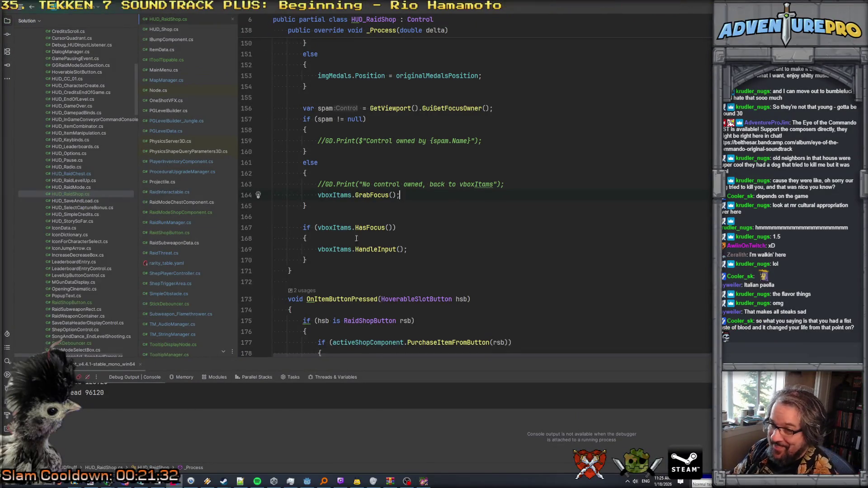
pyautogui.moveTo(107, 484)
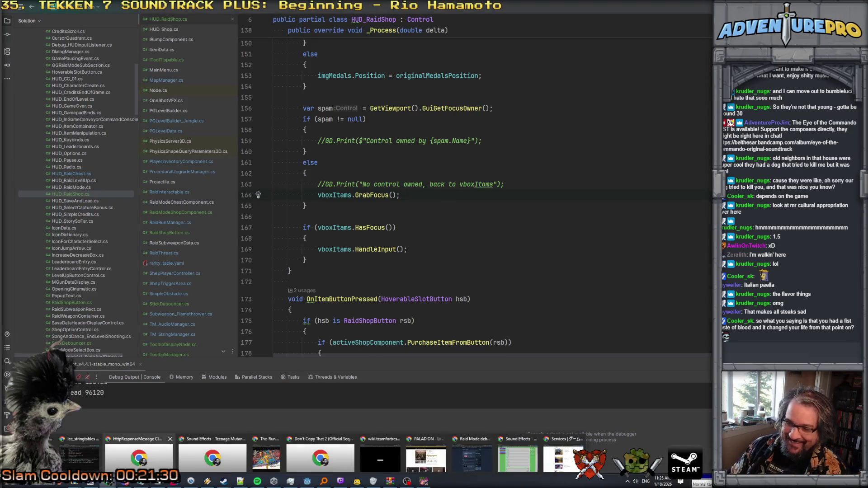
pyautogui.click(141, 452)
# Step: In B248, insert [stat=SCEIENCE] before the link and delete the [url][color=cyan]SCIENCE markup
pyautogui.click(337, 264)
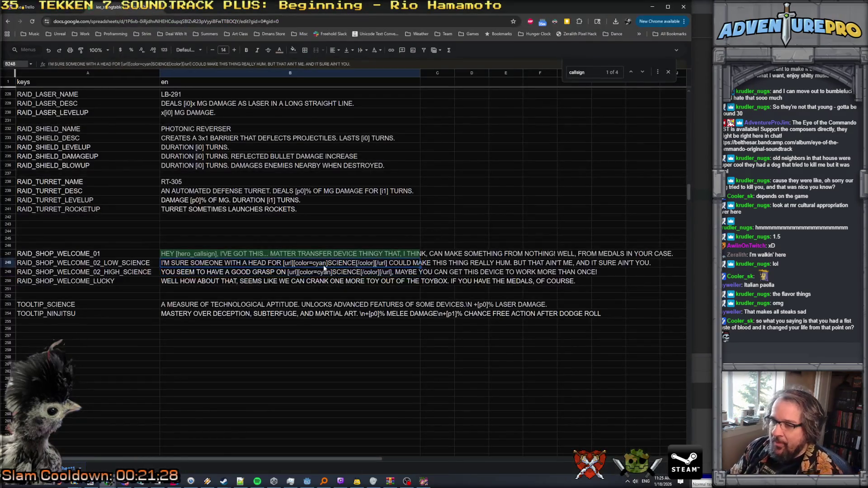
pyautogui.doubleClick(287, 262)
pyautogui.click(328, 263)
pyautogui.click(310, 264)
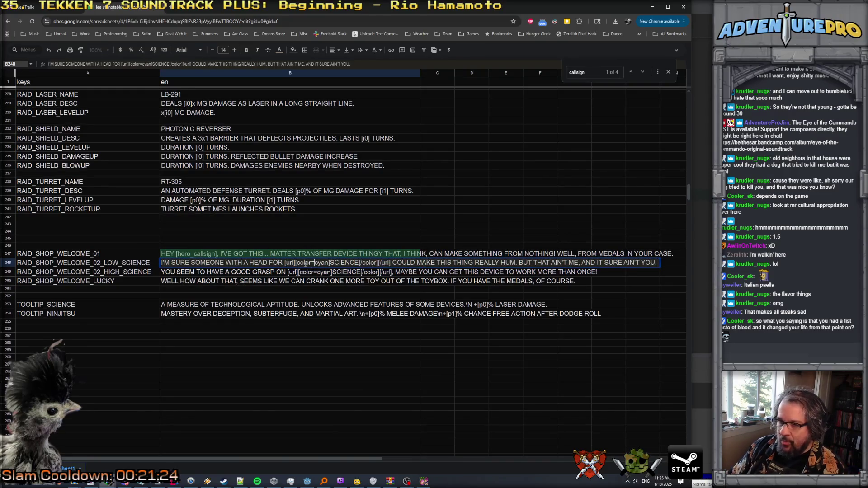
pyautogui.write('[')
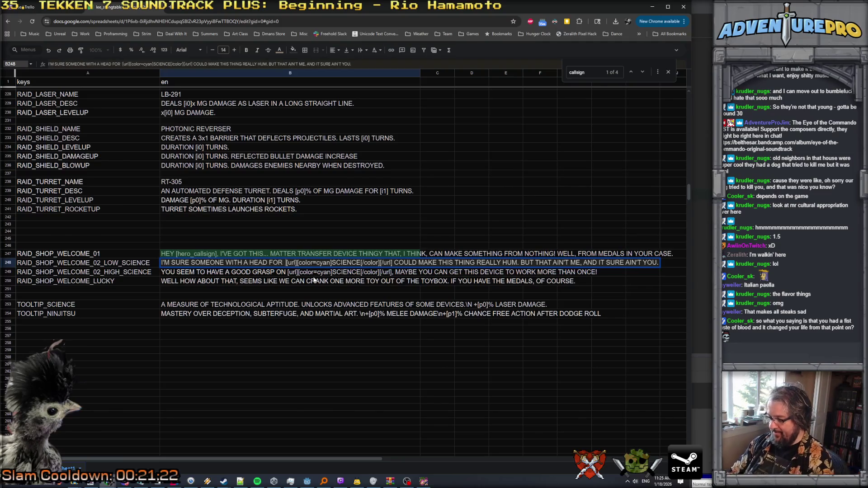
pyautogui.write('stat=SCE')
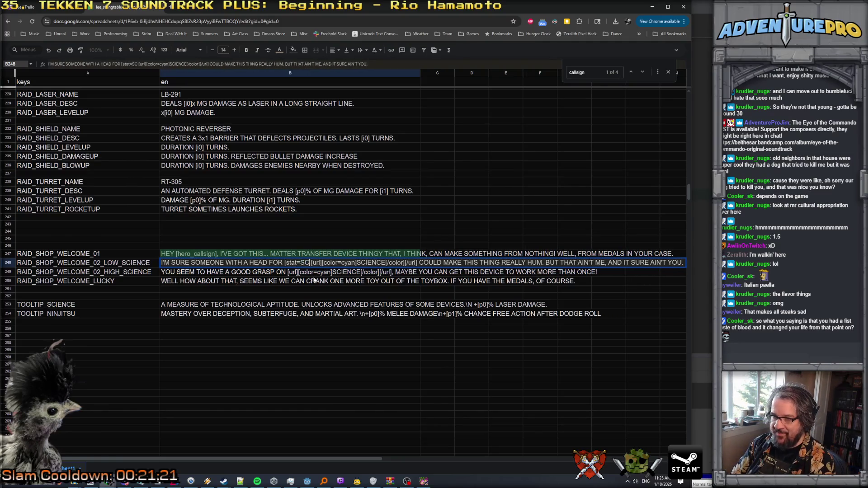
pyautogui.write('IENCE]')
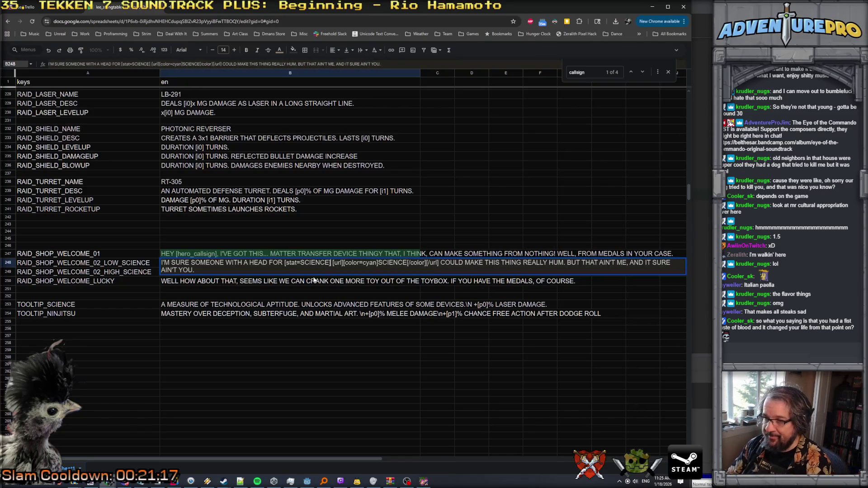
pyautogui.hotkey('shift', 'Right')
pyautogui.hotkey('shift', 'Right')
pyautogui.hotkey('shift', 'Right')
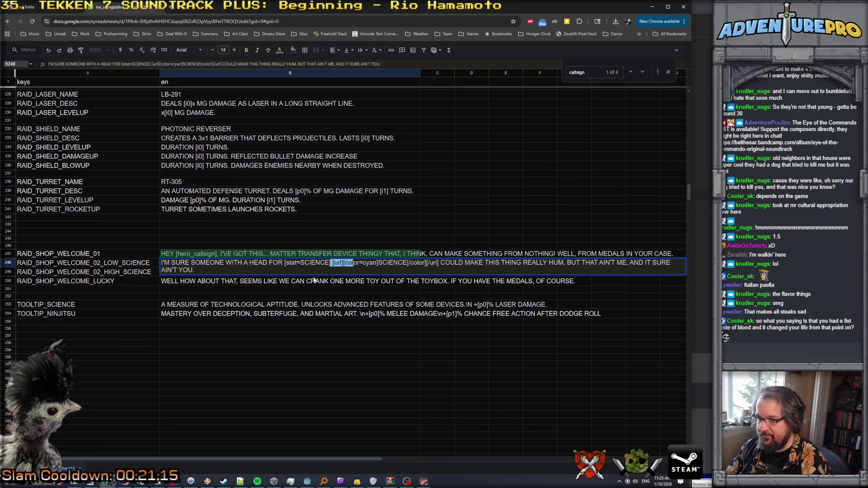
pyautogui.hotkey('shift', 'Right')
pyautogui.hotkey('shift', 'Right')
pyautogui.hotkey('shift', 'Right')
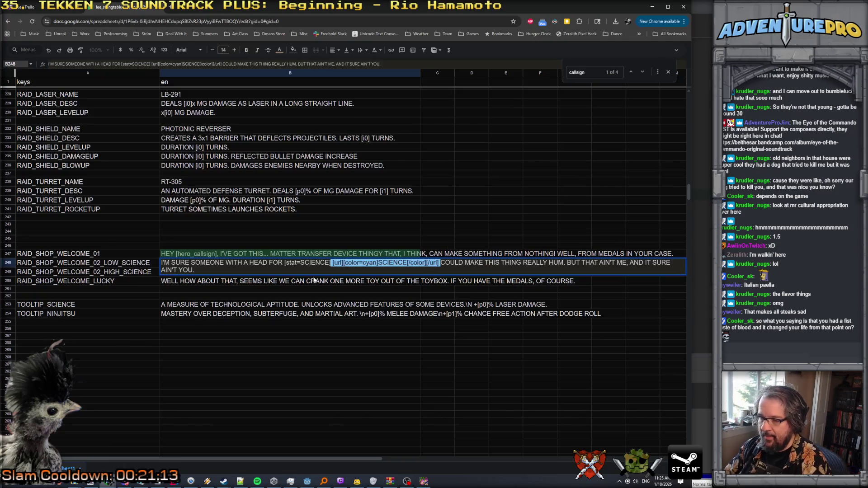
pyautogui.press('Delete')
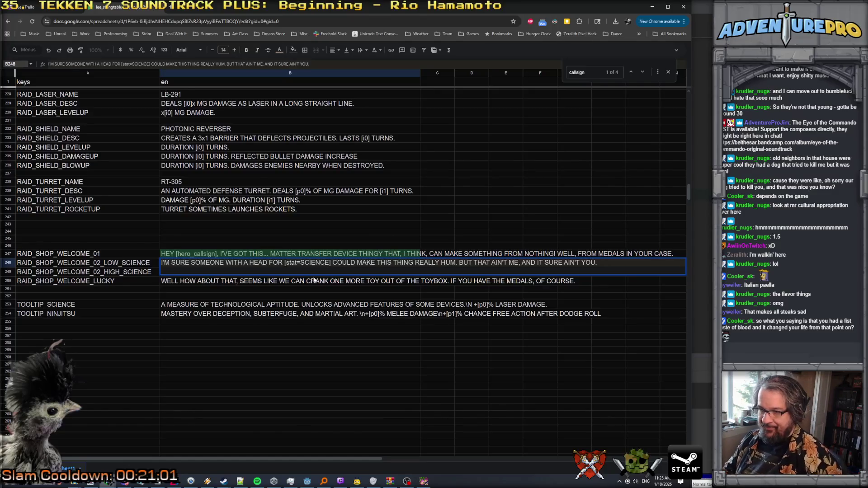
# Step: Open TM_StringManager.cs and insert a blank line below GetModifier's url token check
pyautogui.click(175, 481)
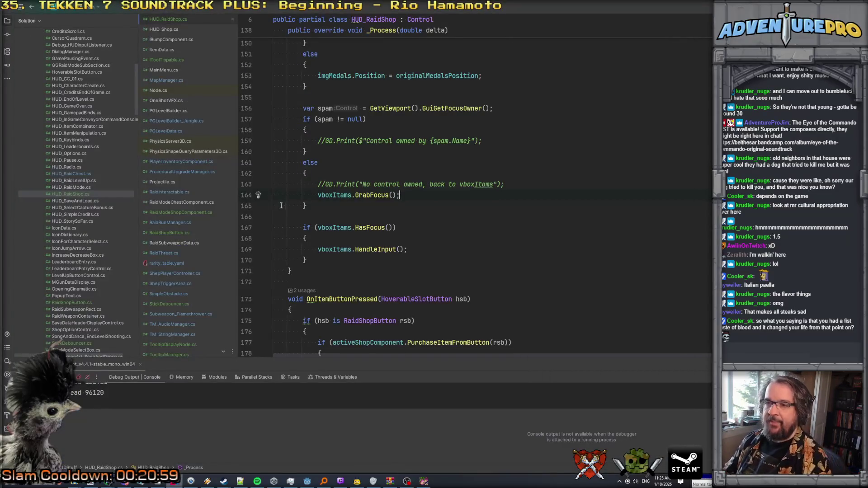
pyautogui.scroll(-3, 172, 220)
pyautogui.click(177, 288)
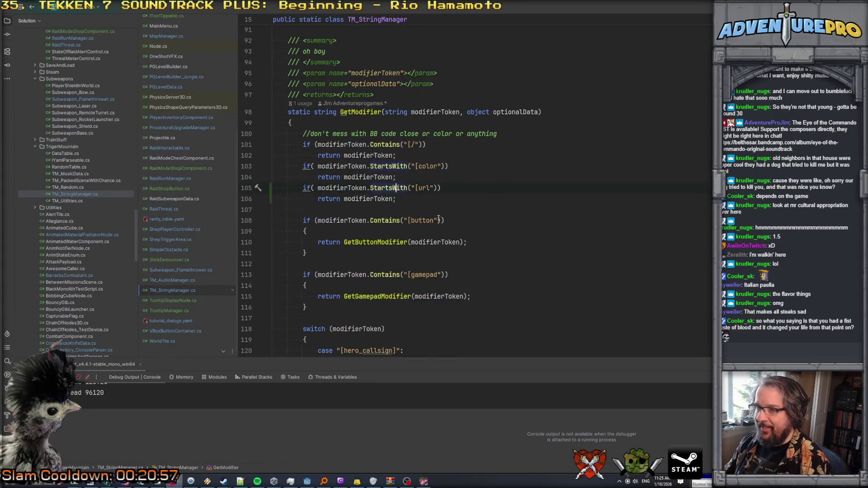
pyautogui.press('Right')
pyautogui.press('Right')
pyautogui.press('Right')
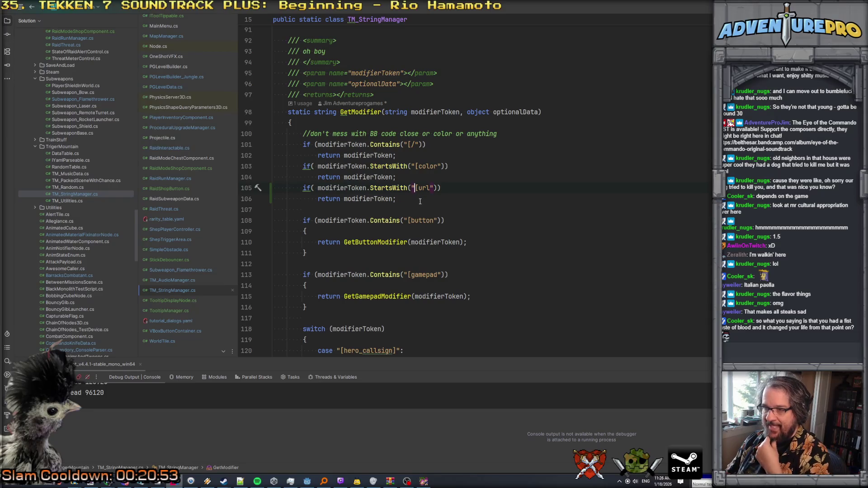
pyautogui.click(419, 198)
pyautogui.press('Return')
pyautogui.press('Return')
# Step: Add an if modifierToken.StartsWith("[stat") branch returning GetStatTooltipTag(modifierToken)
pyautogui.write('if')
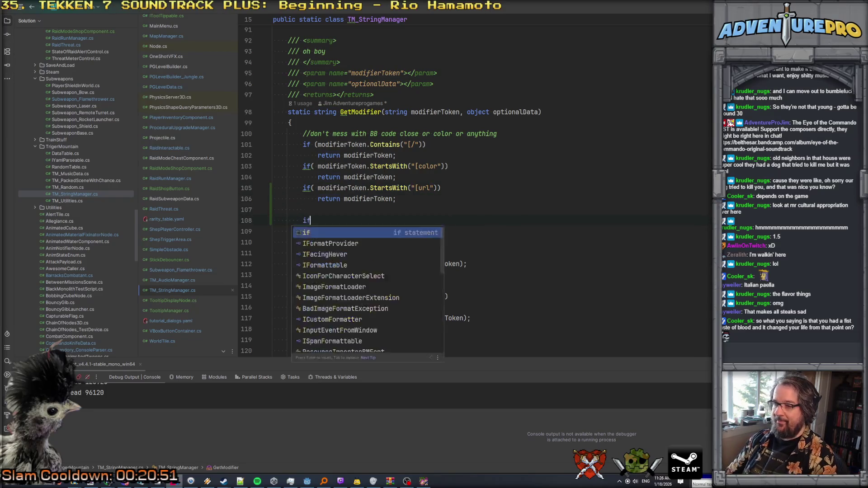
pyautogui.write('( modifierToken.StartsWith("[img')
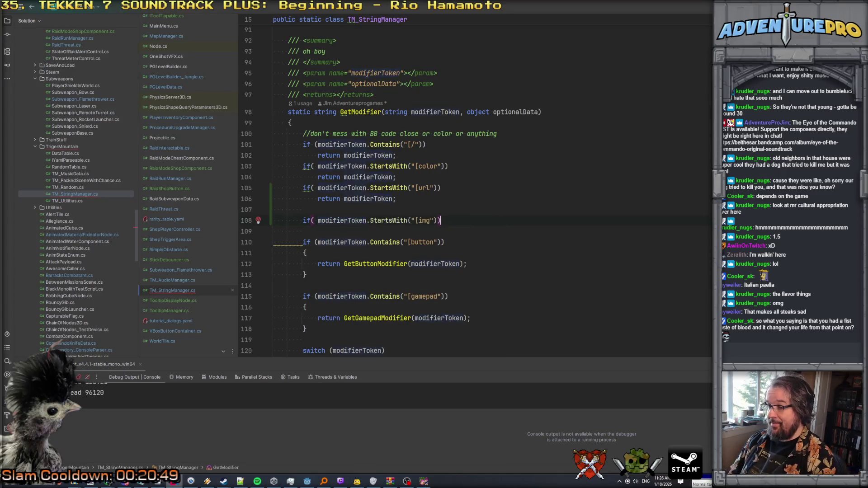
pyautogui.press('BackSpace')
pyautogui.press('BackSpace')
pyautogui.press('BackSpace')
pyautogui.write('stat')
pyautogui.press('Down')
pyautogui.press('Return')
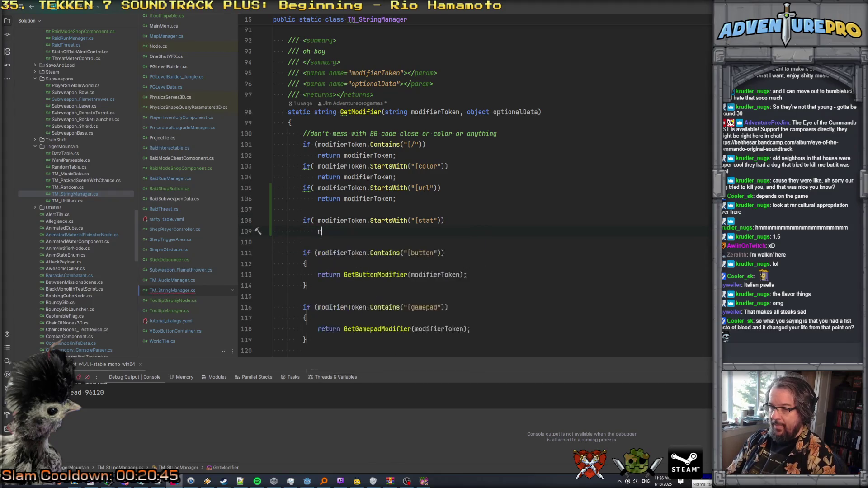
pyautogui.write('{')
pyautogui.press('Return')
pyautogui.write('return Get')
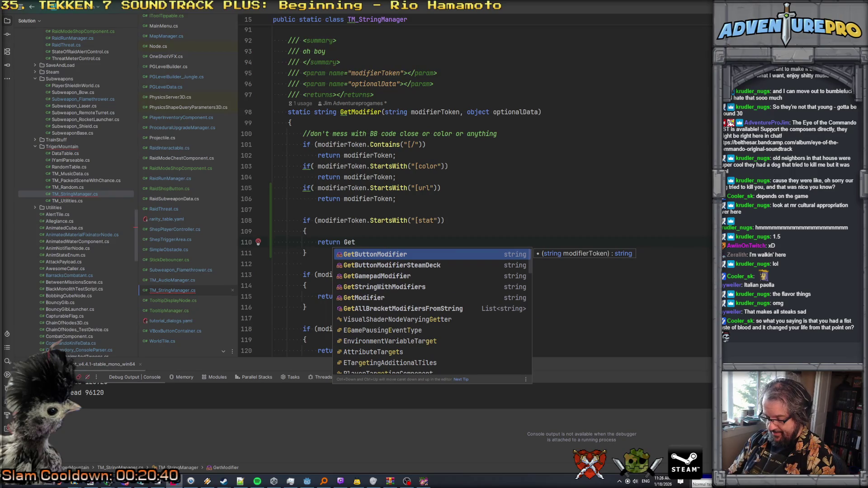
pyautogui.write('StatTooltipTag')
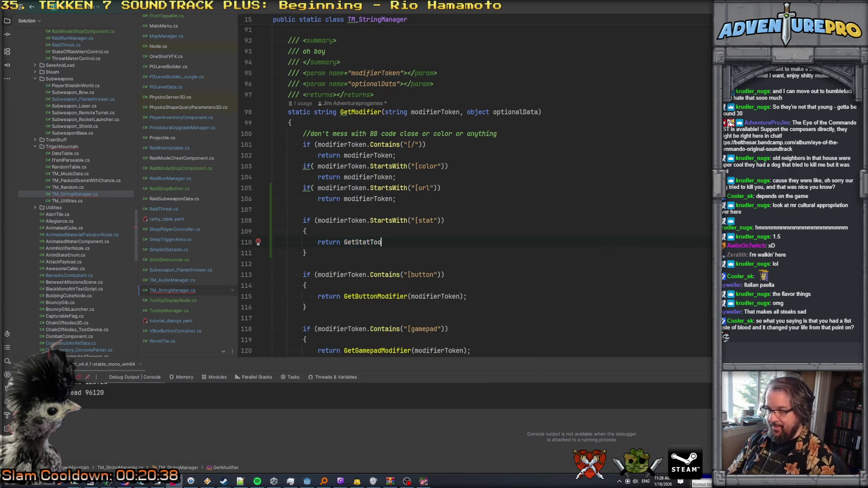
pyautogui.write('e(modifierToken);')
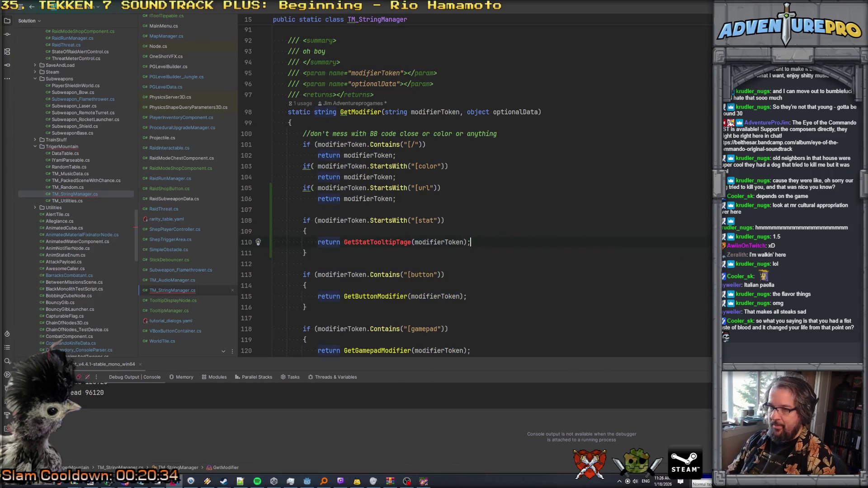
# Step: Fix the GetStatTooltipTage typo and generate a GetStatTooltipTag(string modifierToken) method stub
pyautogui.click(411, 242)
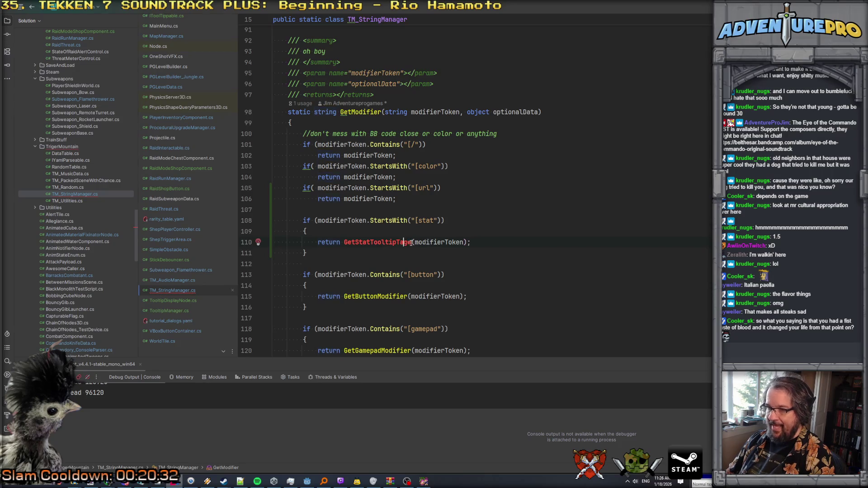
pyautogui.press('BackSpace')
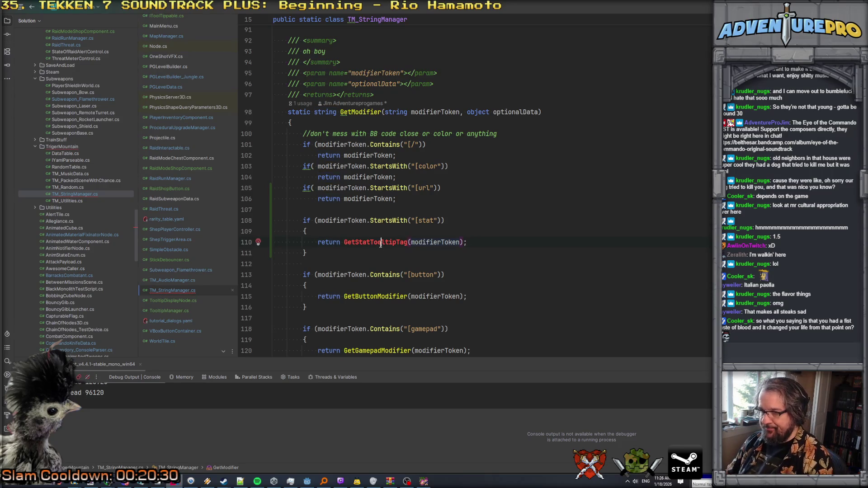
pyautogui.hotkey('alt', 'Return')
pyautogui.press('Return')
pyautogui.click(312, 117)
pyautogui.click(311, 124)
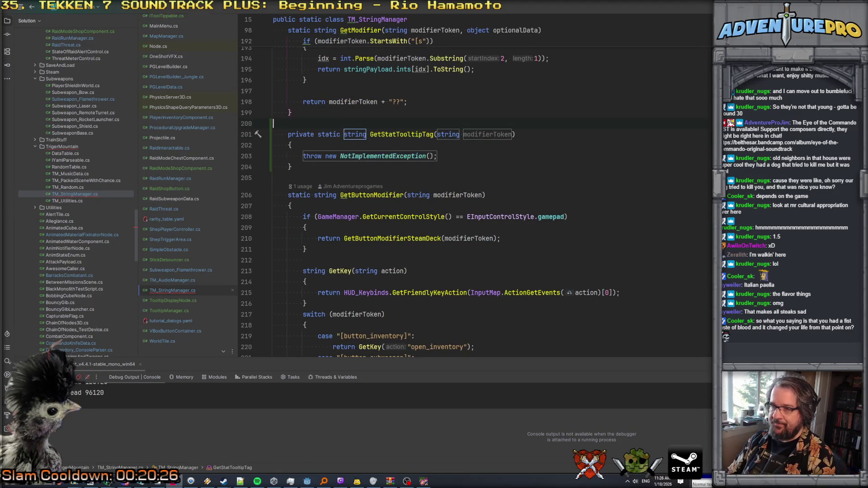
# Step: Add the doc comment 'Turn [STAT=THING] into [url=THING][color=cyan]THING[/color][/url]' and cut the NotImplementedException line
pyautogui.press('Return')
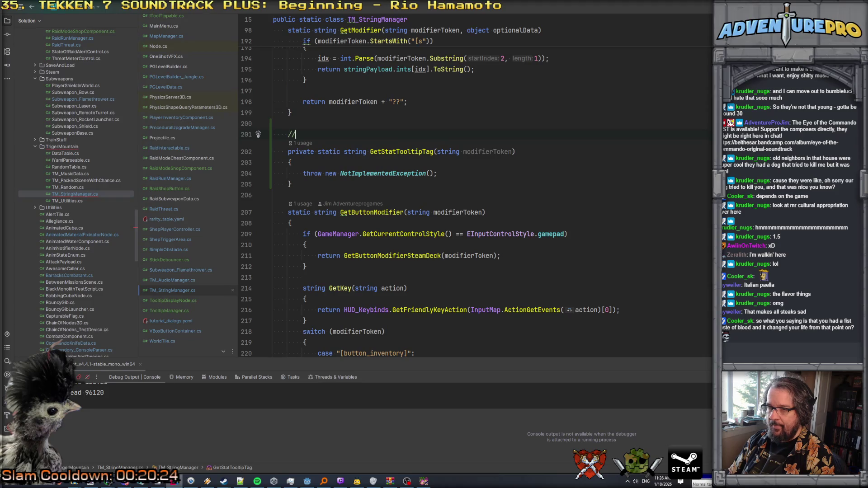
pyautogui.write('/// Turn ')
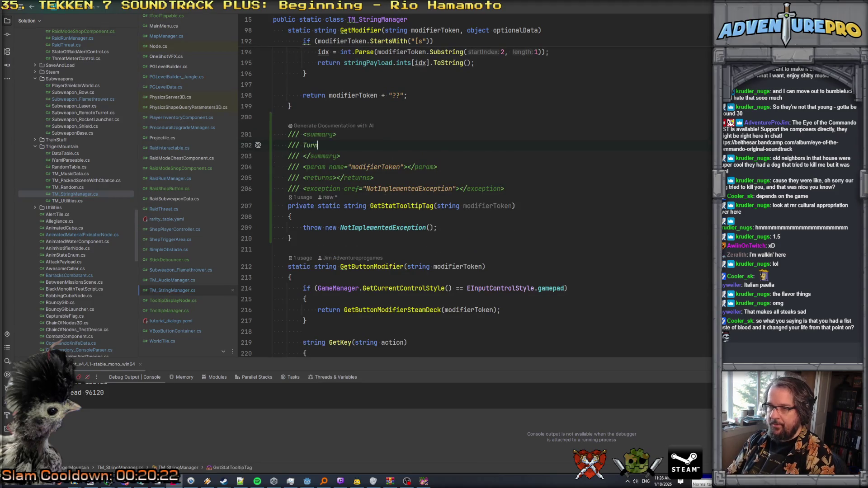
pyautogui.write('[STA')
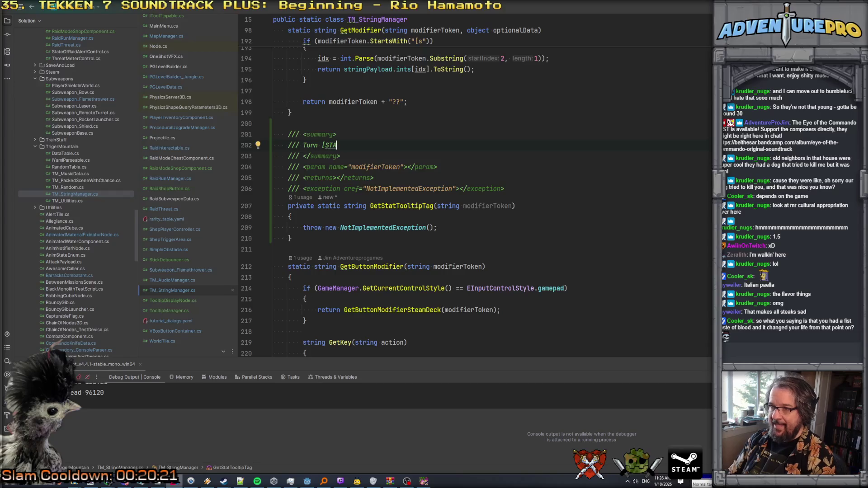
pyautogui.write('T=THING] i')
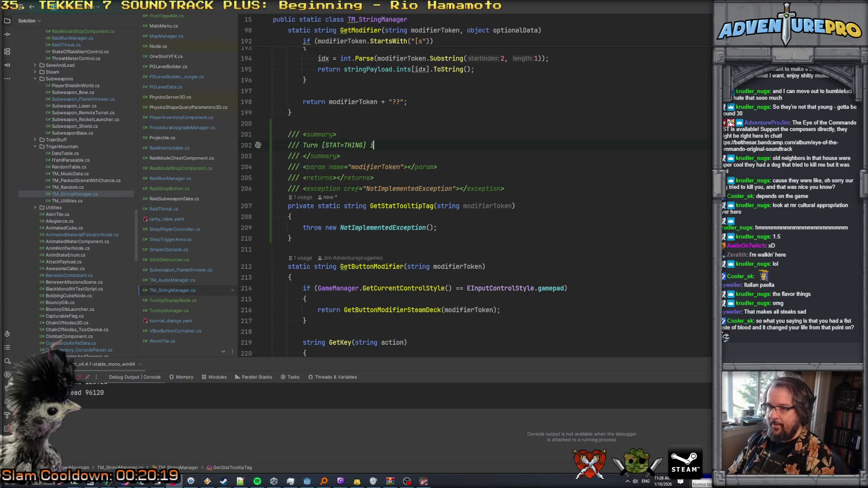
pyautogui.write('nto [url=')
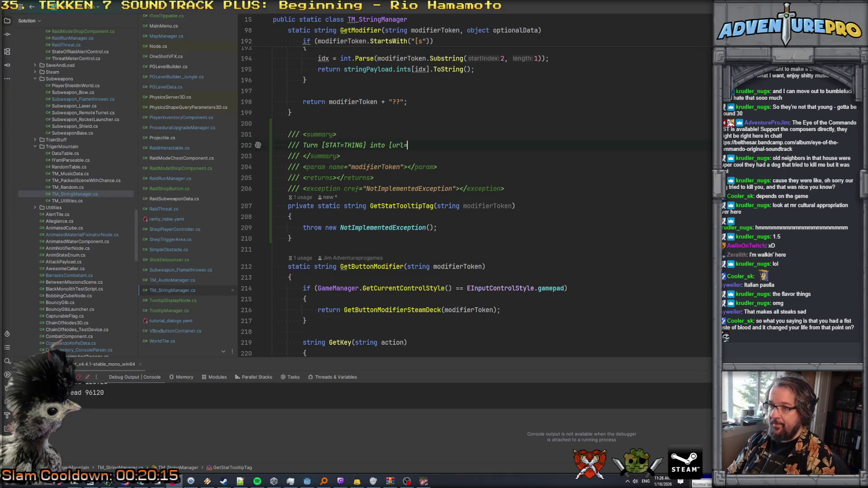
pyautogui.write('THING][color=cyan')
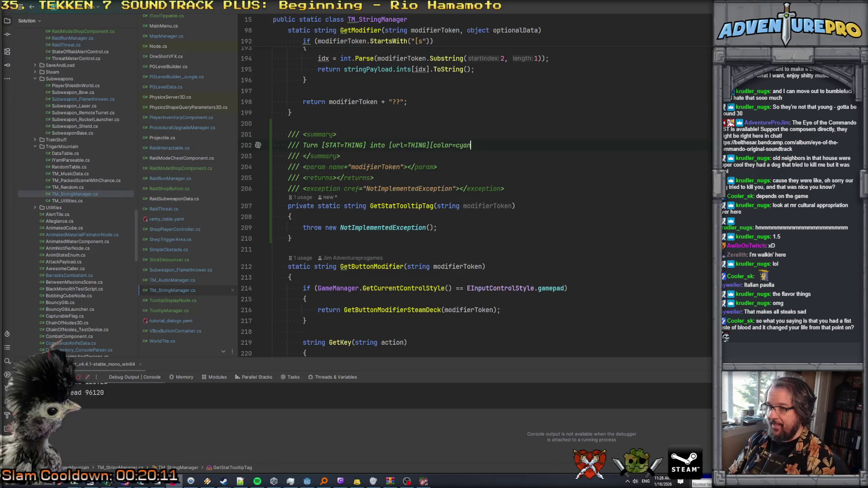
pyautogui.write(']THING[/color][/url]')
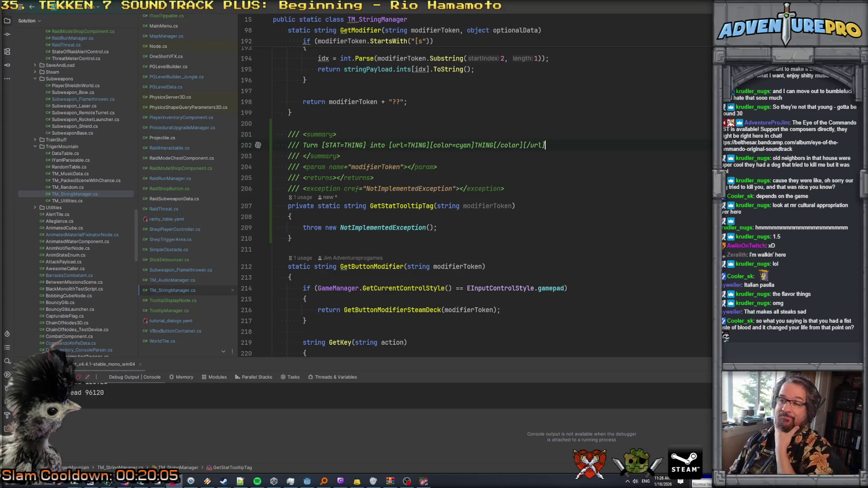
pyautogui.press('Down')
pyautogui.press('Down')
pyautogui.press('Down')
pyautogui.press('Up')
pyautogui.press('Up')
pyautogui.press('Down')
pyautogui.hotkey('ctrl', 'x')
pyautogui.press('Up')
pyautogui.press('Return')
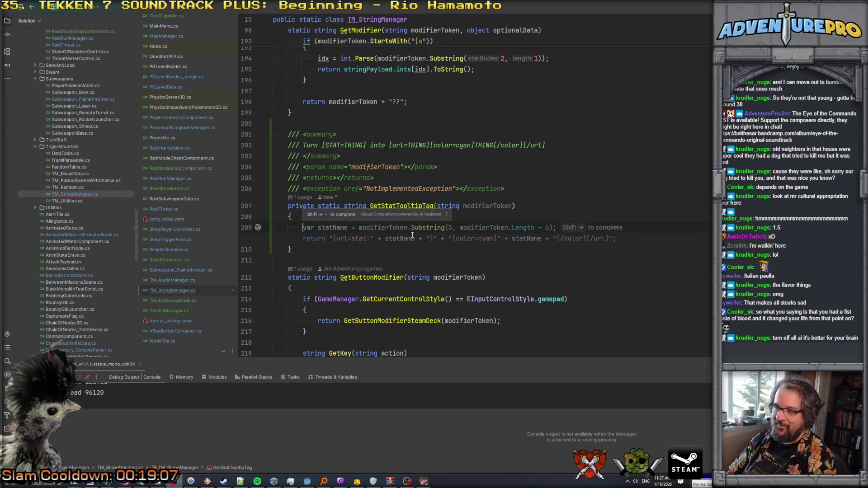
# Step: Start GetStatTooltipTag's body with a 'var splitsies =' declaration
pyautogui.write('var split')
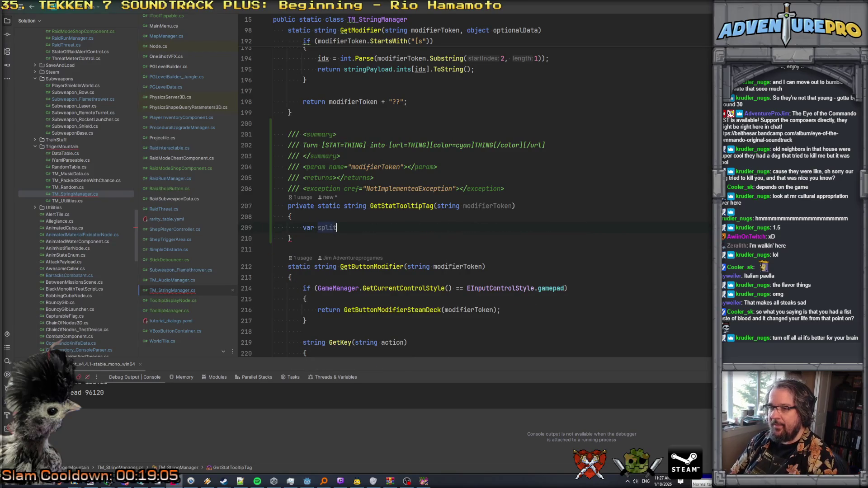
pyautogui.write('sies =')
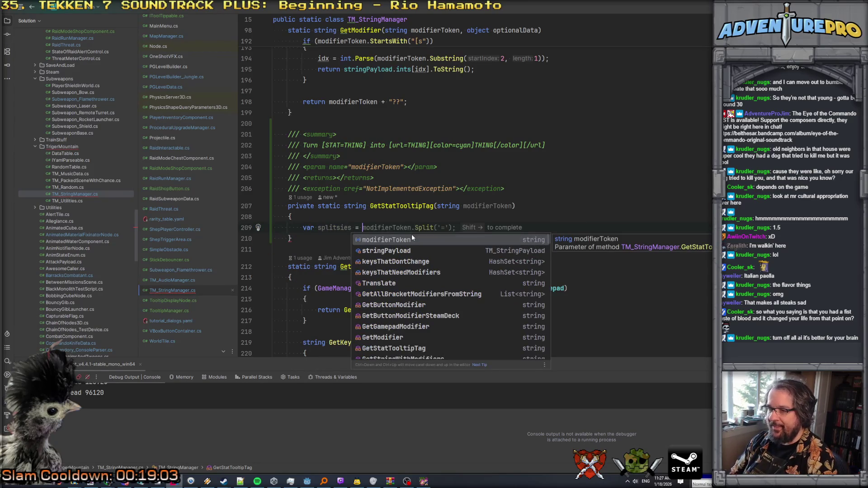